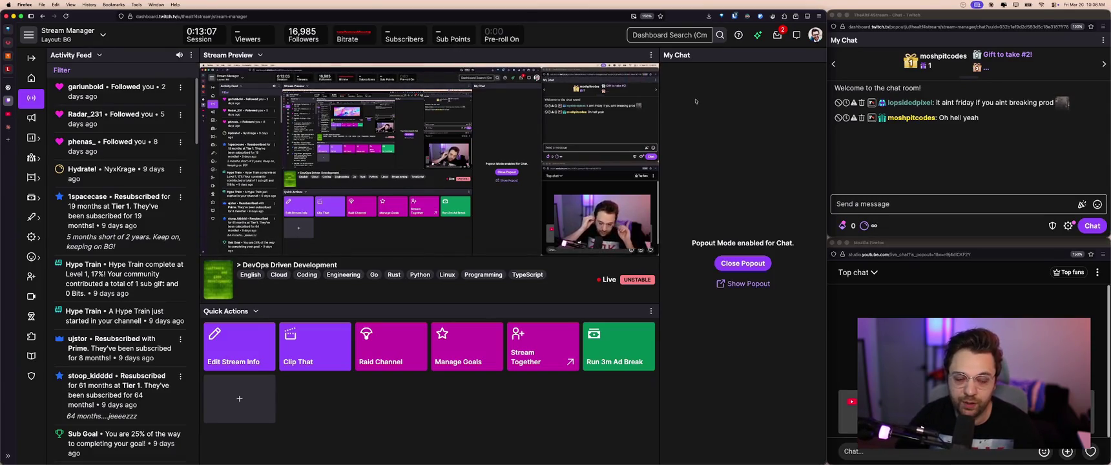
Focus the popped-out Twitch chat, then open a new Ghostty terminal window.
click(943, 134)
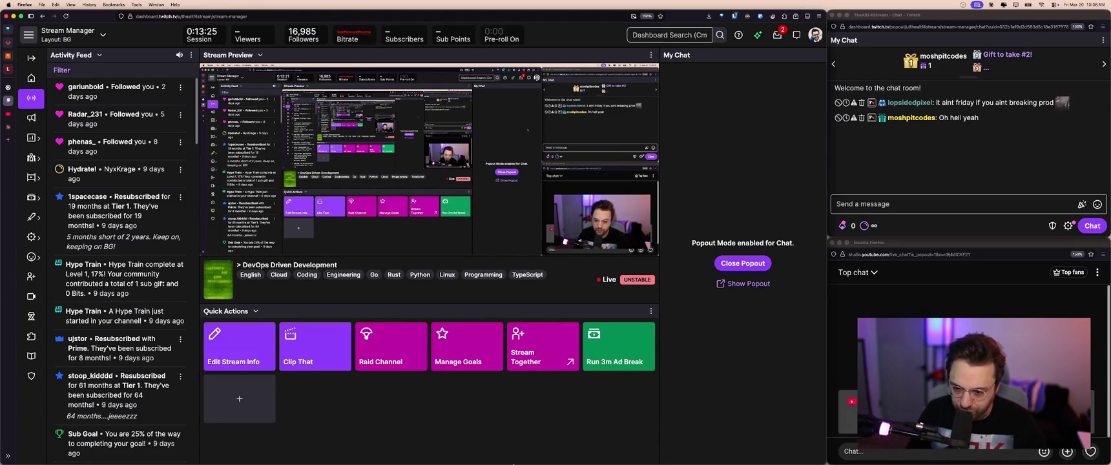
click(539, 451)
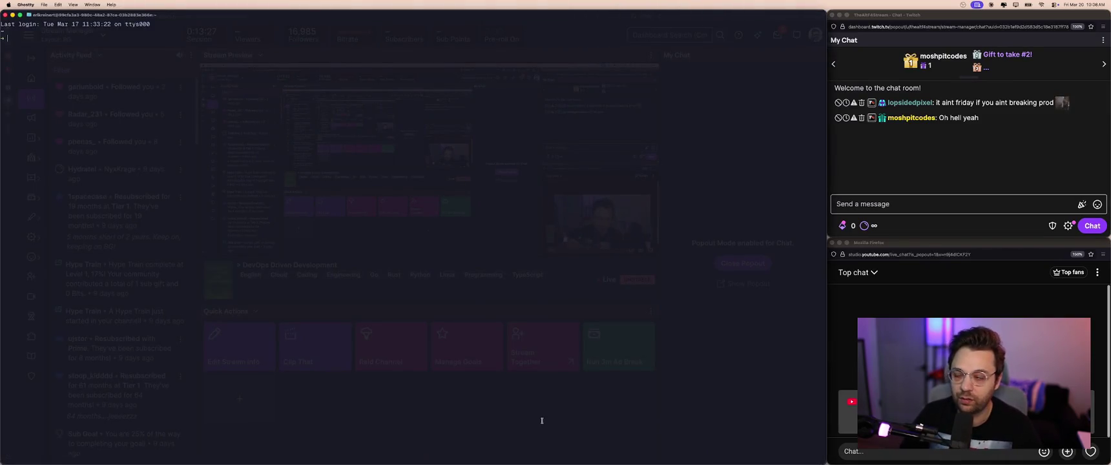
Clear the screen and jump into the dotfiles repository with z.
key(ctrl+l)
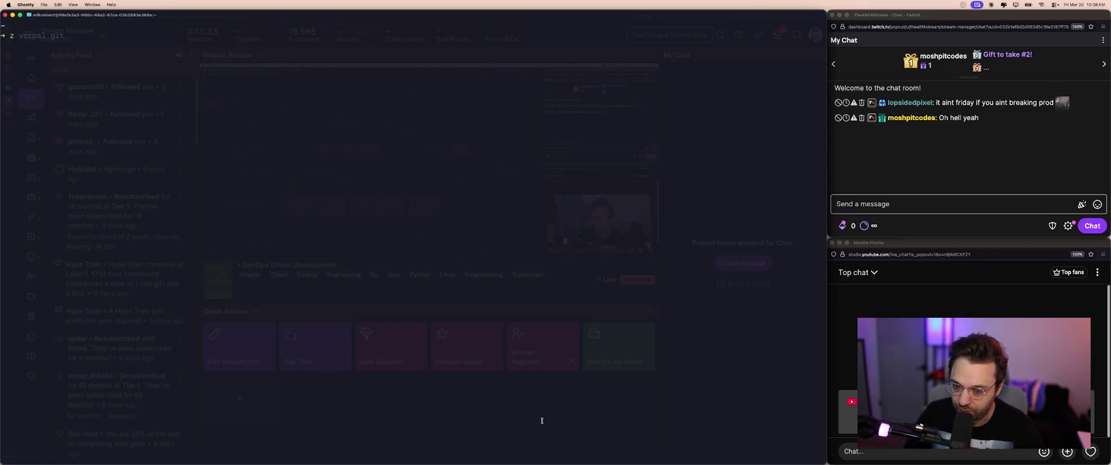
key(BackSpace)
key(Right)
key(Return)
Launch yazi, briefly start lazygit with lg, then reopen yazi.
text(yazi)
key(Return)
key(j)
key(j)
key(j)
key(j)
key(j)
text(lqlg)
key(Return)
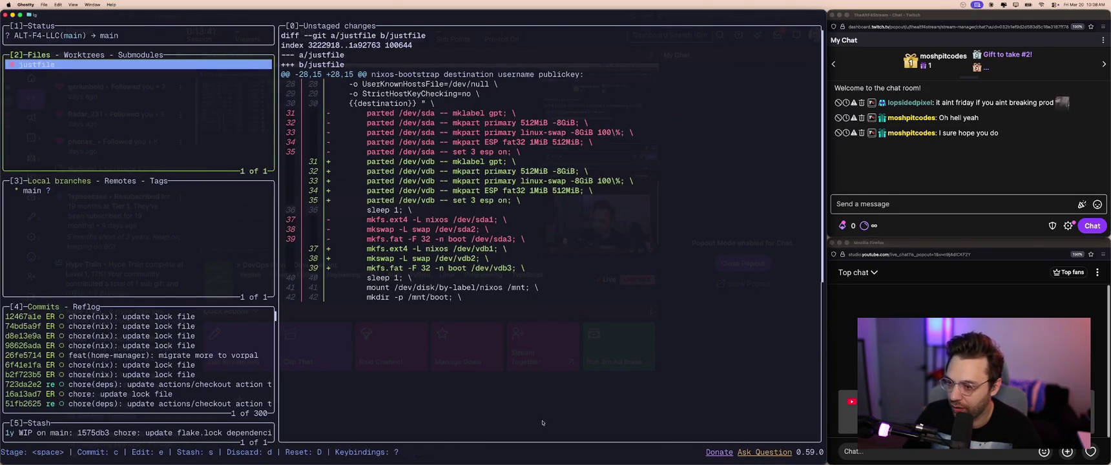
text(qy)
key(Return)
Browse yazi to dotfiles.vorpal.git/main and quit there, leaving the shell in that folder.
key(h)
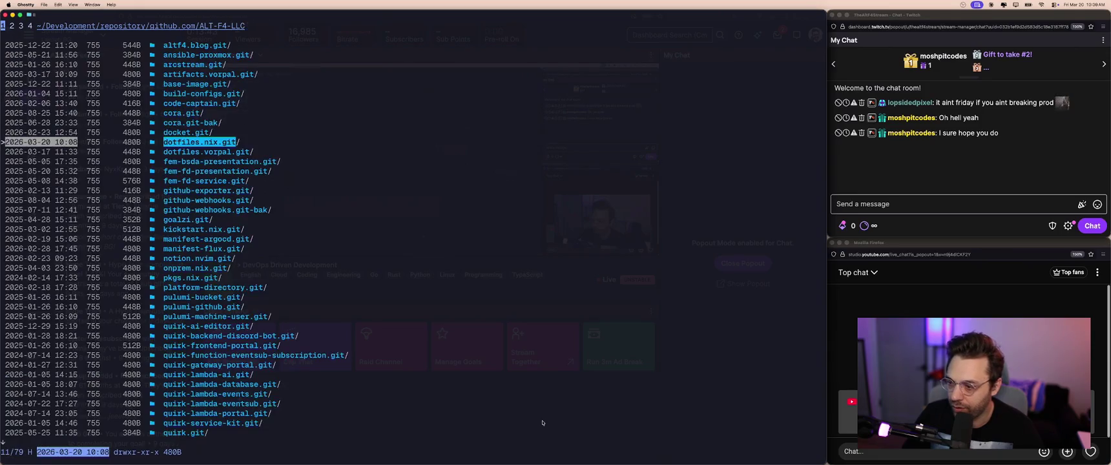
key(j)
key(l)
key(j)
key(l)
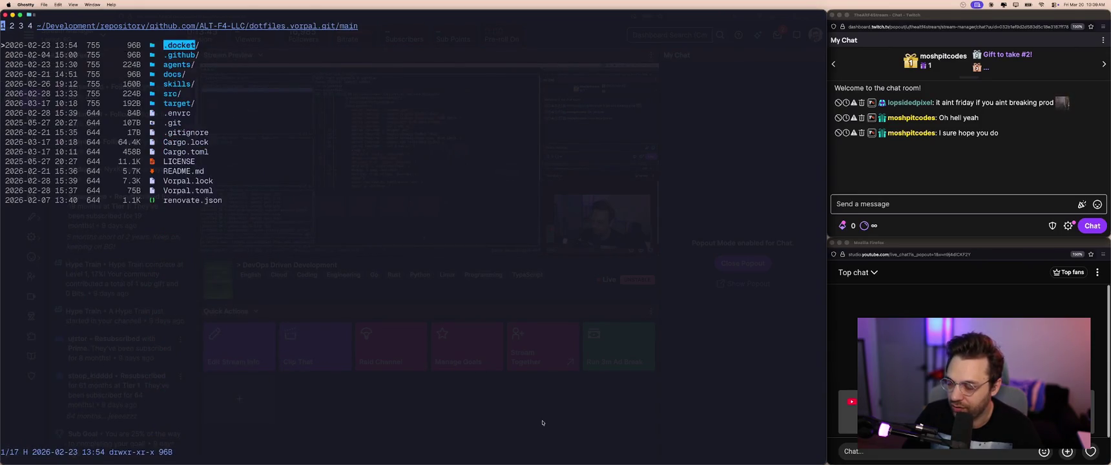
key(q)
key(ctrl+l)
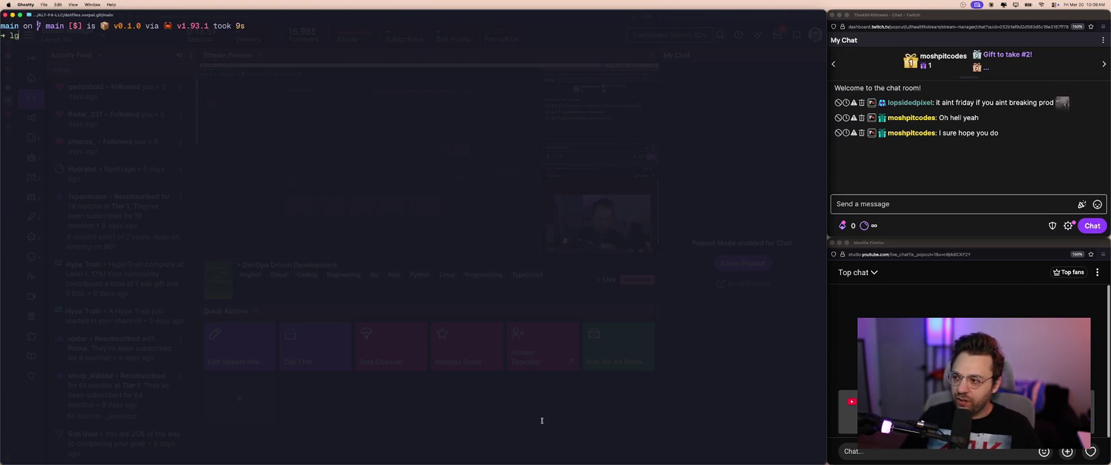
Pull main in lazygit, clear the terminal, and hide Ghostty to reveal the stream dashboard.
key(Return)
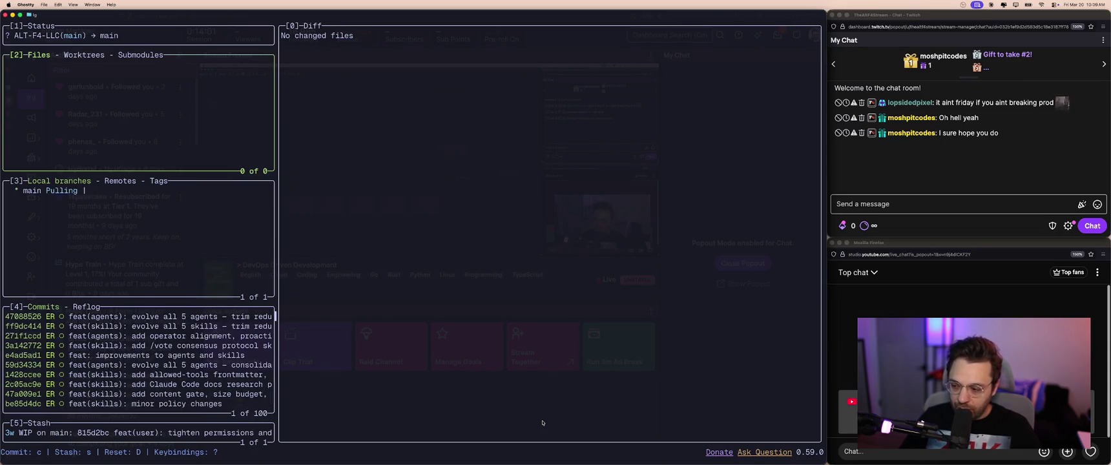
key(q)
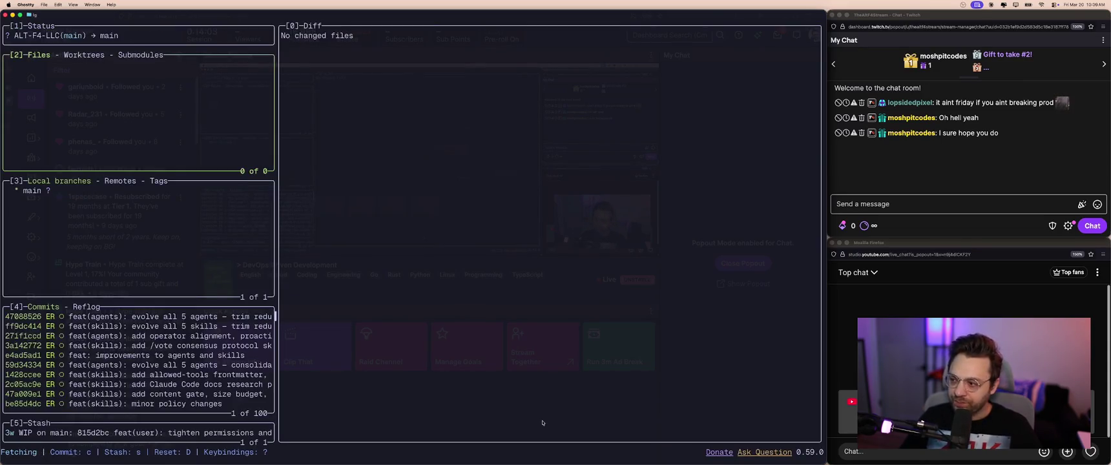
key(ctrl+l)
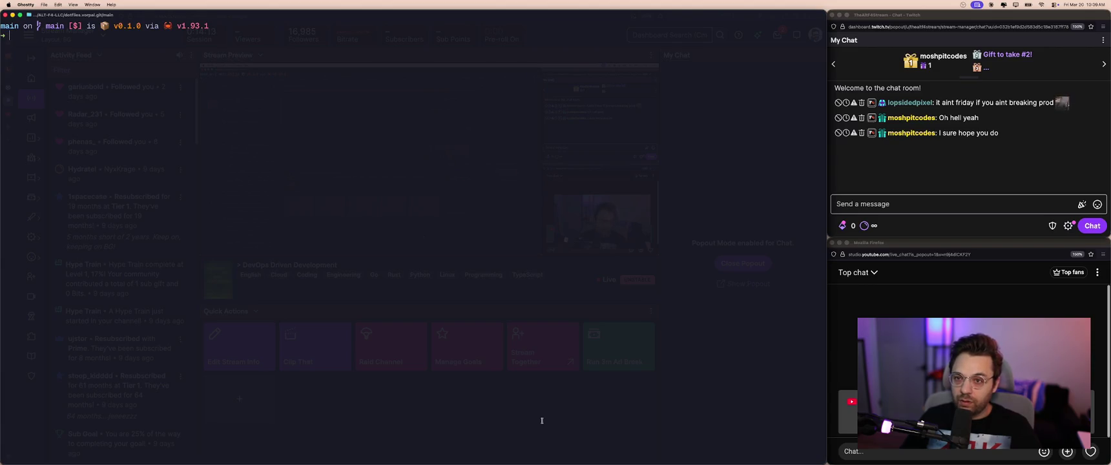
key(super+Tab)
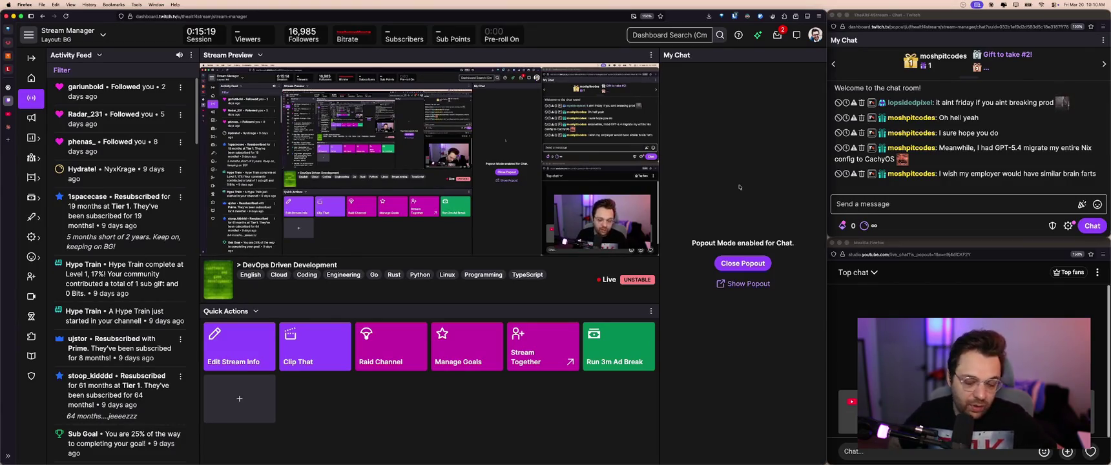
Go to lucid.app in a new tab, dismiss the Updated policies notice, and open Hippo.
key(super+t)
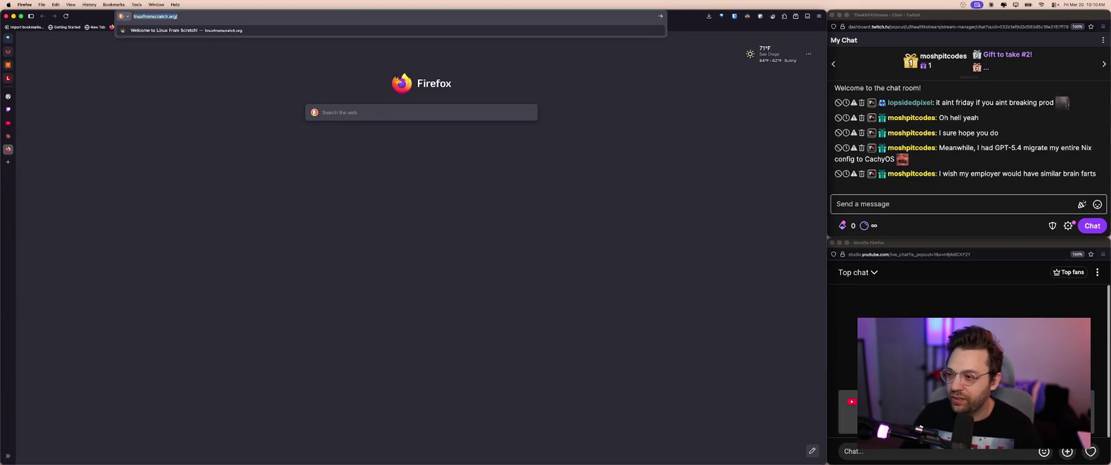
text(luc)
key(Return)
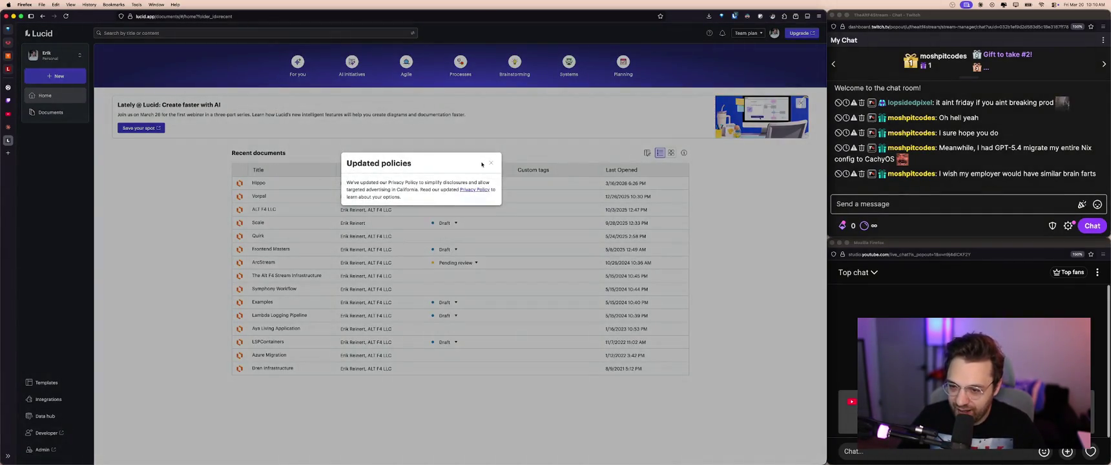
click(490, 163)
mouse_move(286, 184)
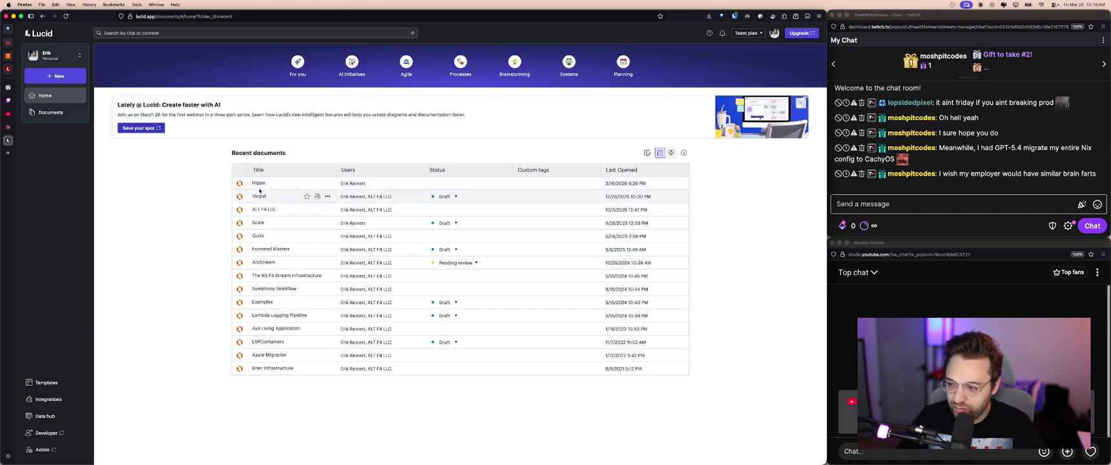
click(301, 179)
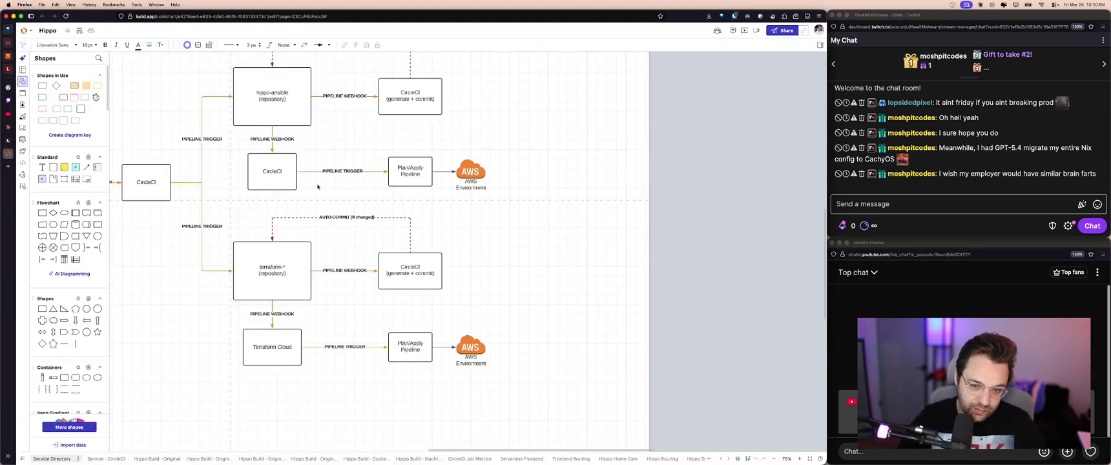
Switch to the Standardized MCP page, collapse the Shapes panel, and zoom to 100%.
click(728, 458)
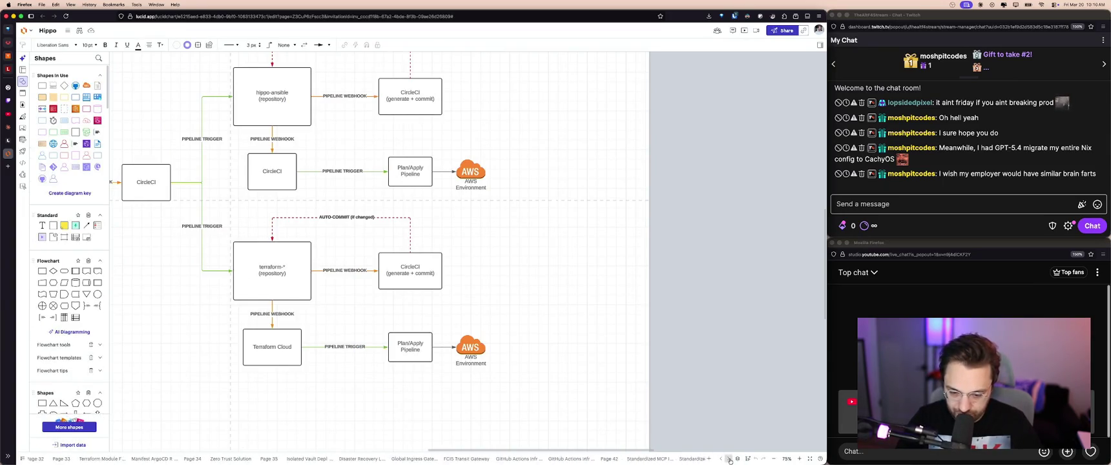
click(672, 458)
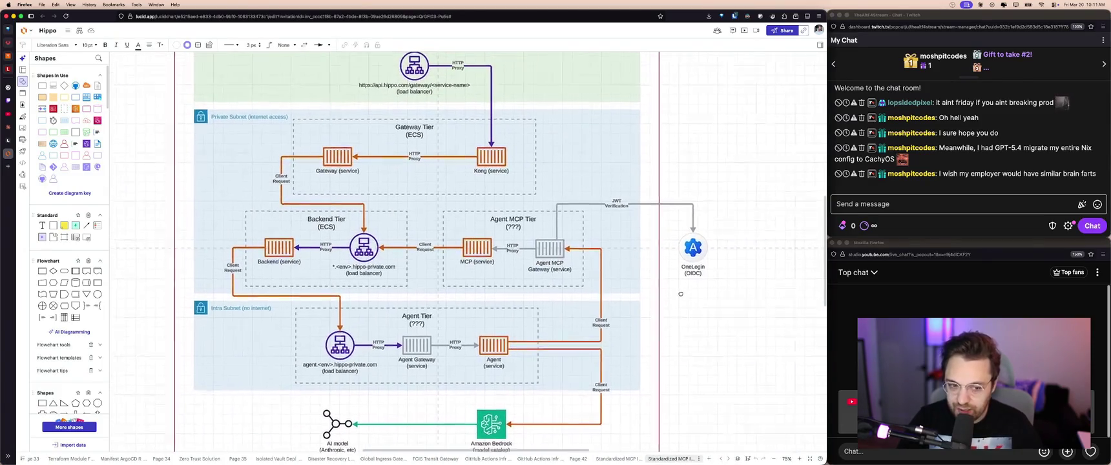
click(22, 81)
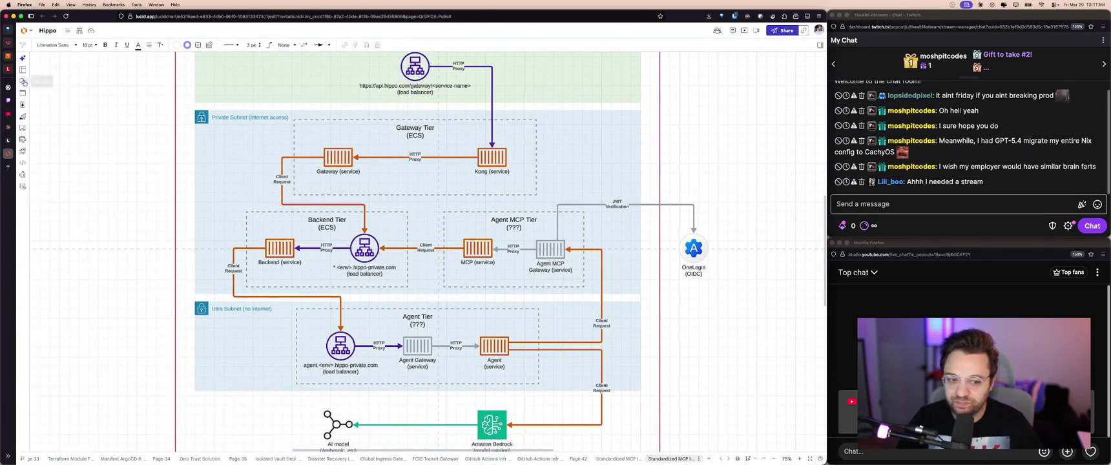
scroll(445, 200, up, 3)
scroll(444, 200, up, 1)
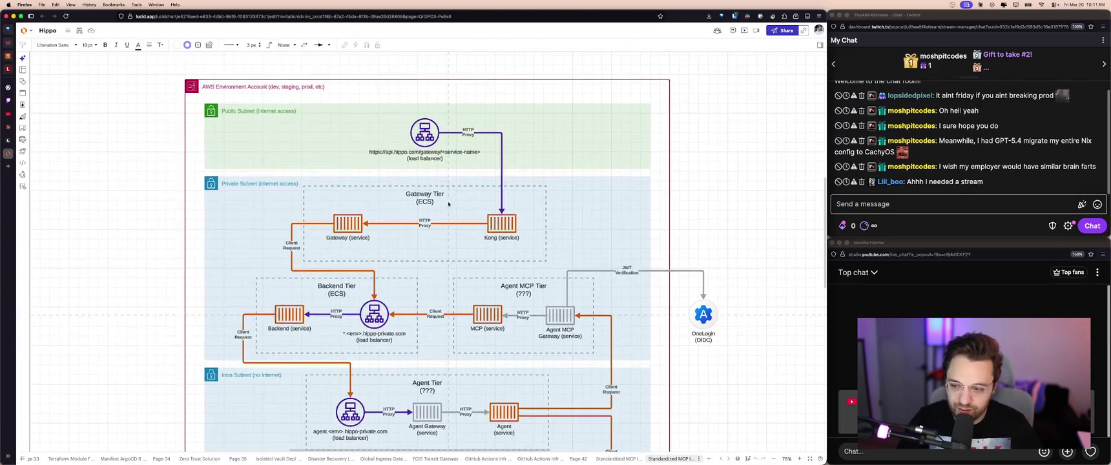
scroll(553, 200, up, 1)
click(799, 458)
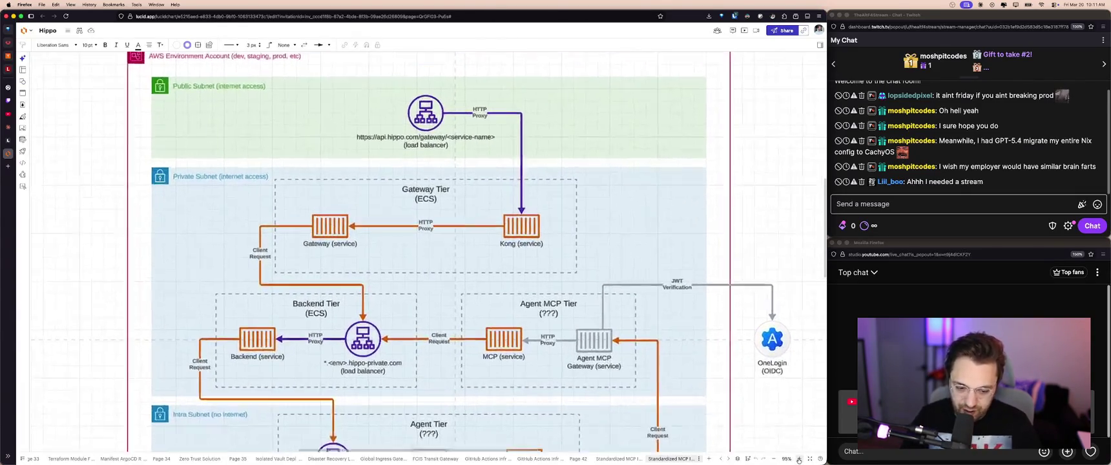
scroll(569, 232, up, 2)
scroll(569, 233, up, 1)
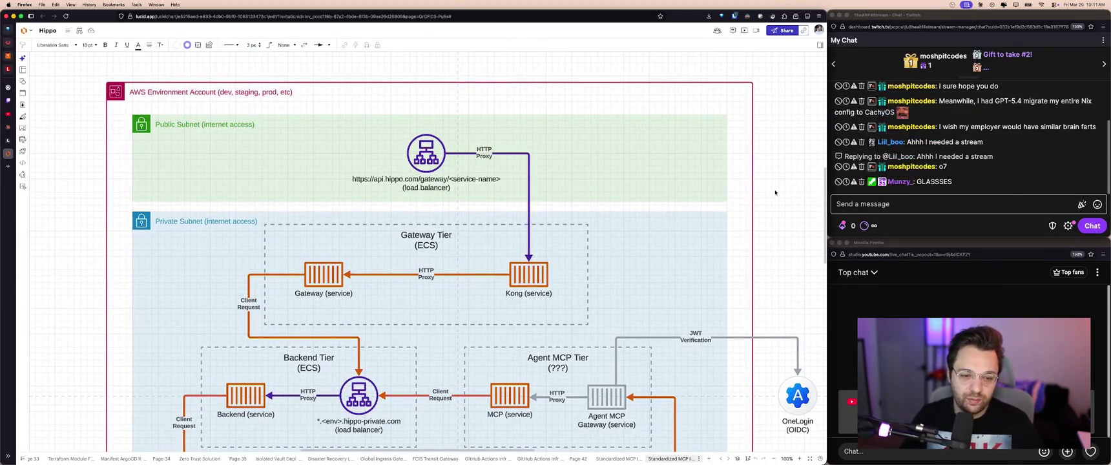
Check the Twitch chat, return to the diagram, and reopen the Shapes panel.
click(970, 200)
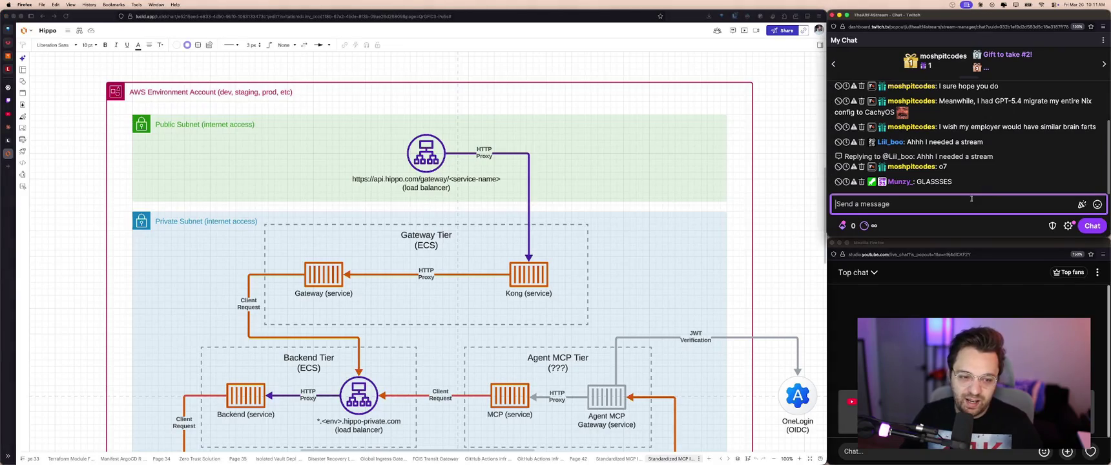
mouse_move(980, 182)
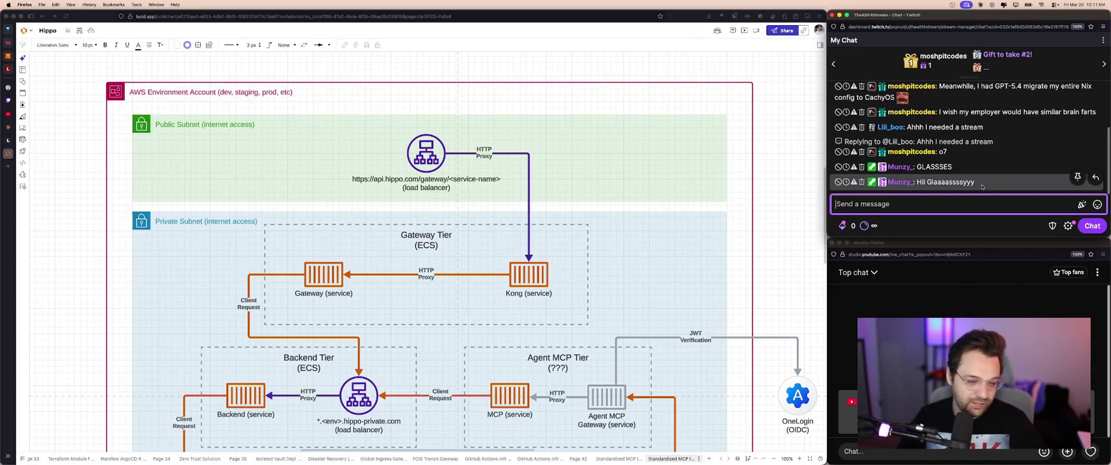
click(780, 238)
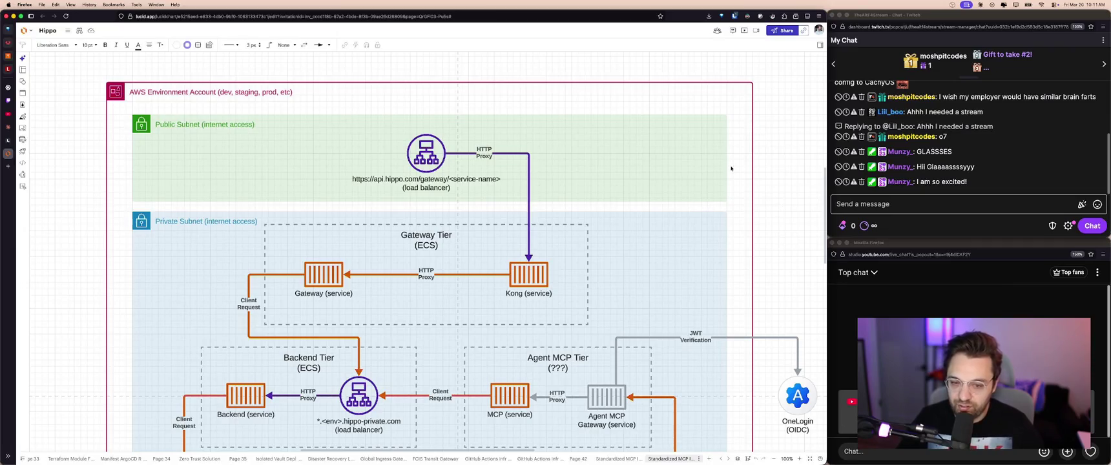
scroll(711, 212, down, 1)
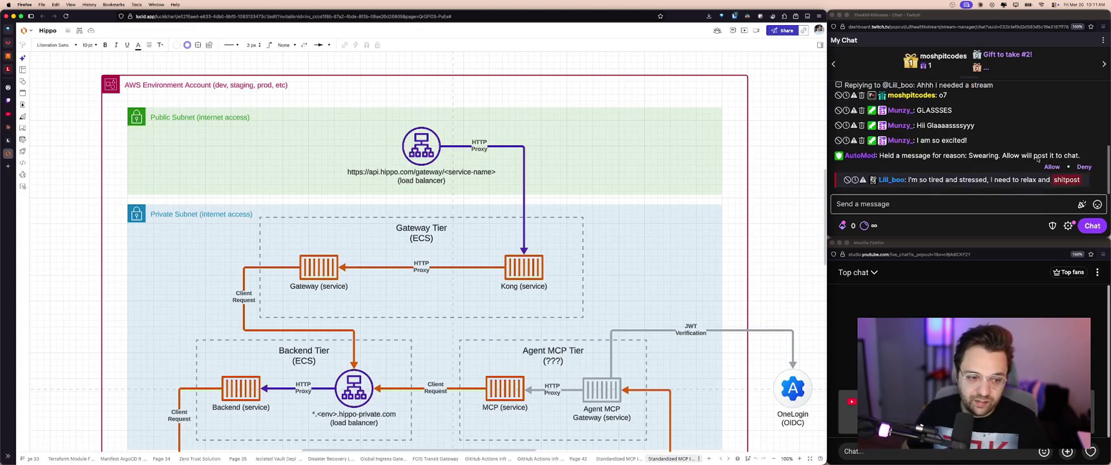
click(1054, 167)
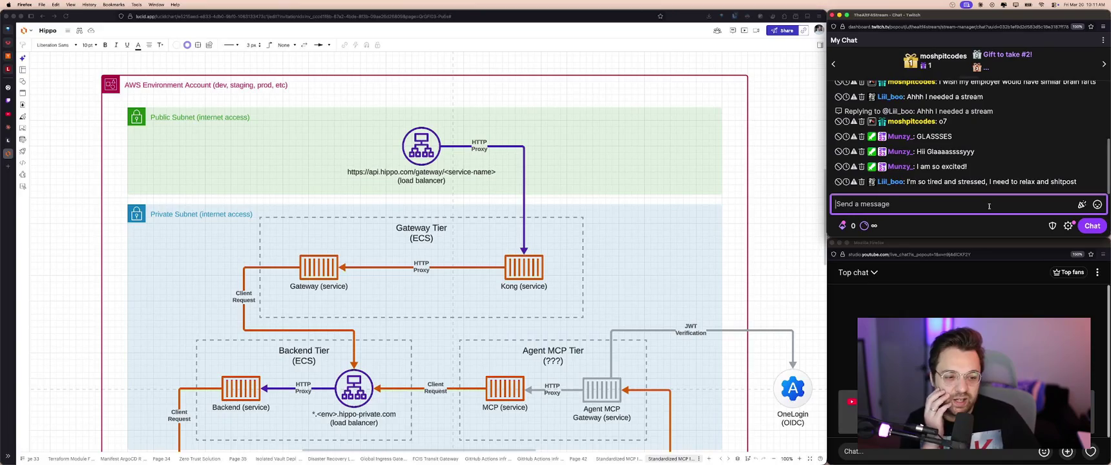
click(807, 241)
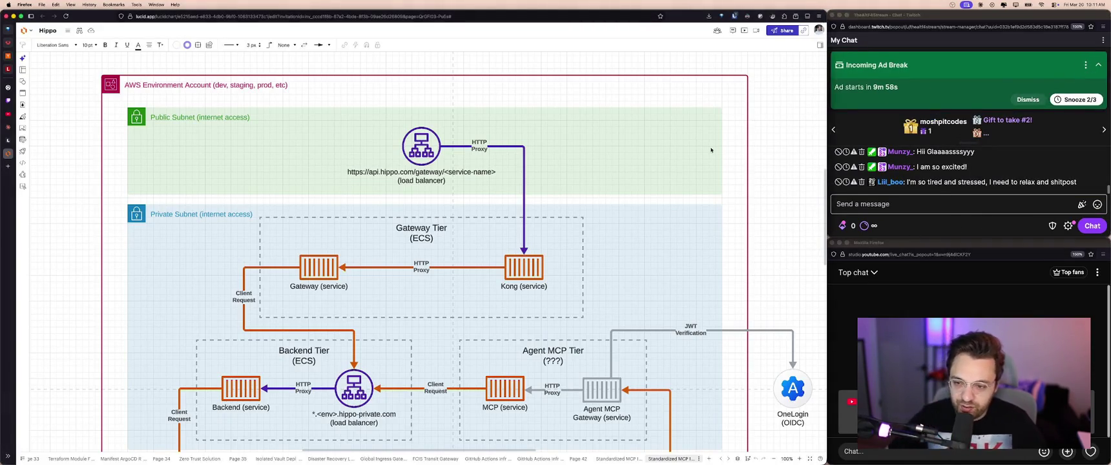
scroll(291, 116, left, 5)
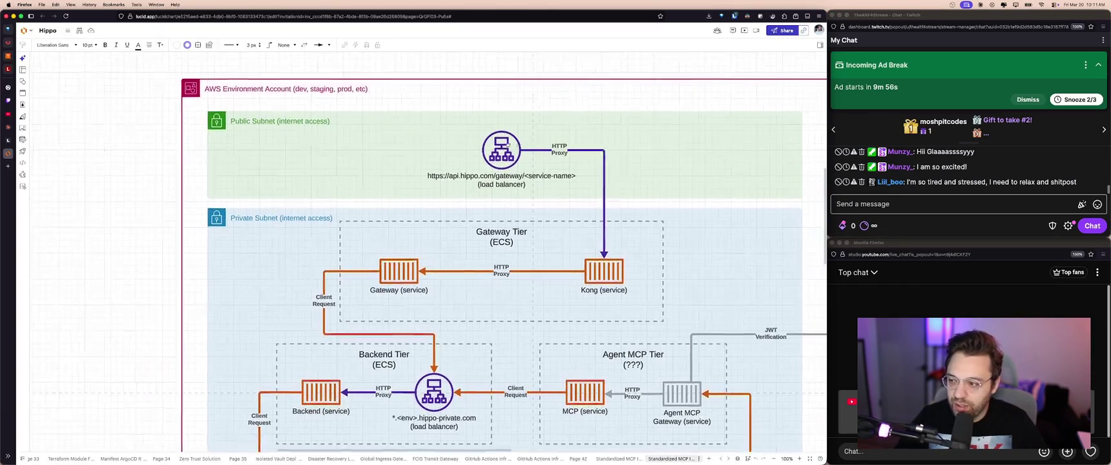
scroll(157, 89, left, 3)
click(23, 81)
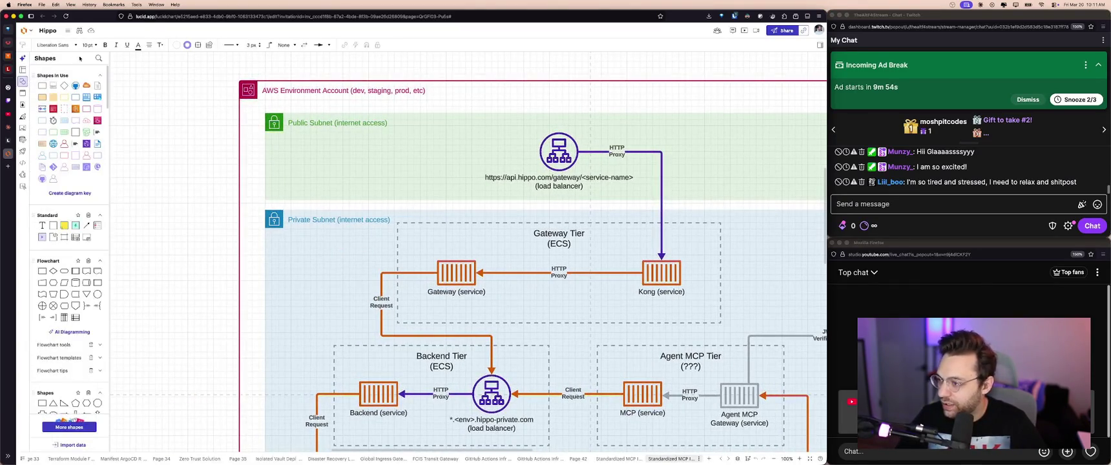
Place a User shape from the library and connect it to the public load balancer.
click(97, 59)
text(User)
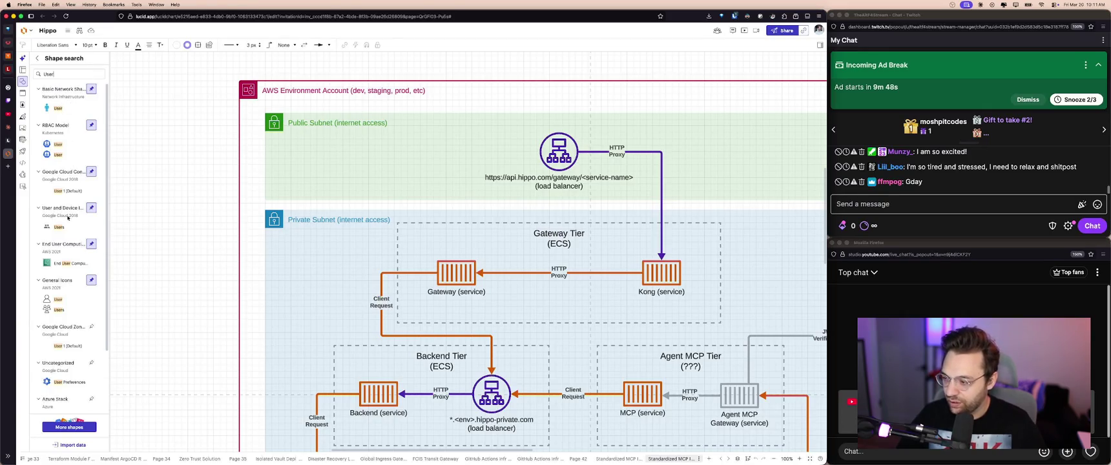
drag(62, 298, 177, 168)
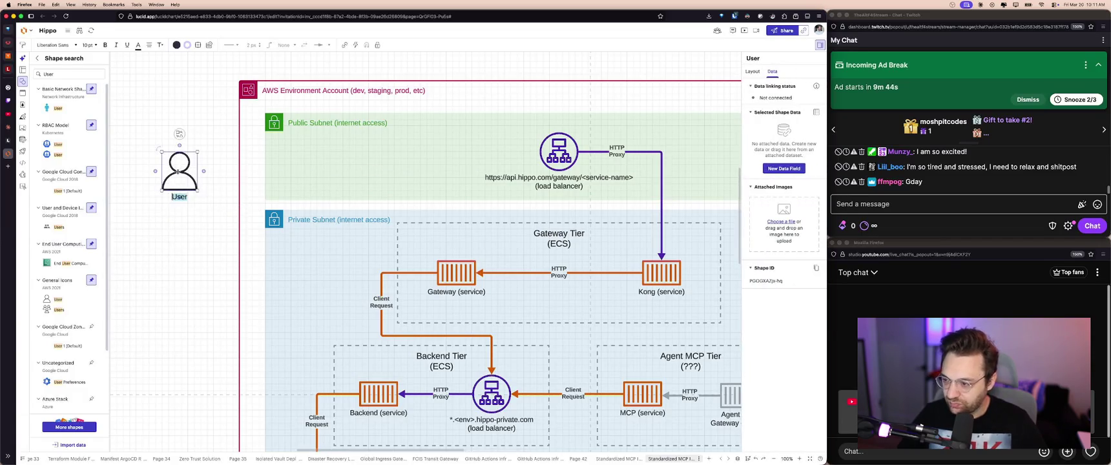
click(217, 166)
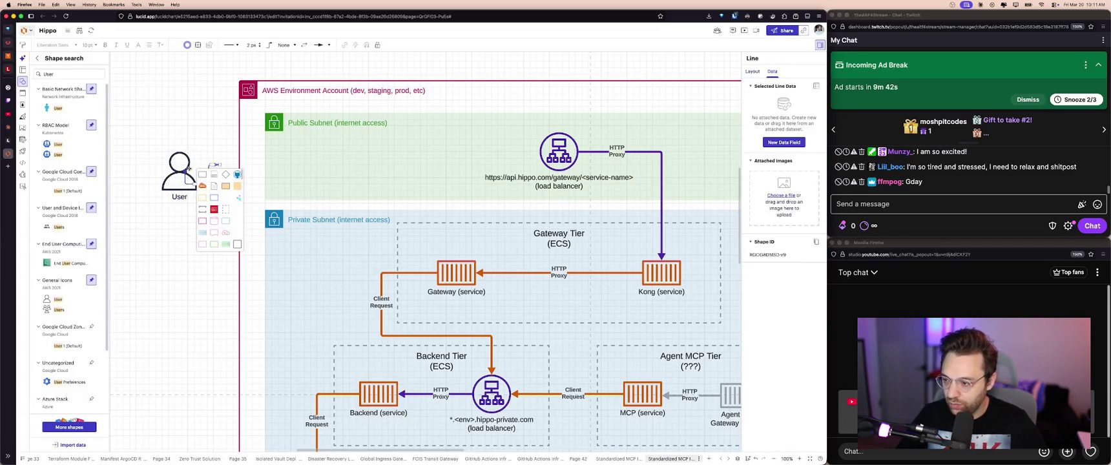
mouse_move(178, 164)
mouse_down()
mouse_move(192, 143)
mouse_move(534, 151)
mouse_up()
click(144, 130)
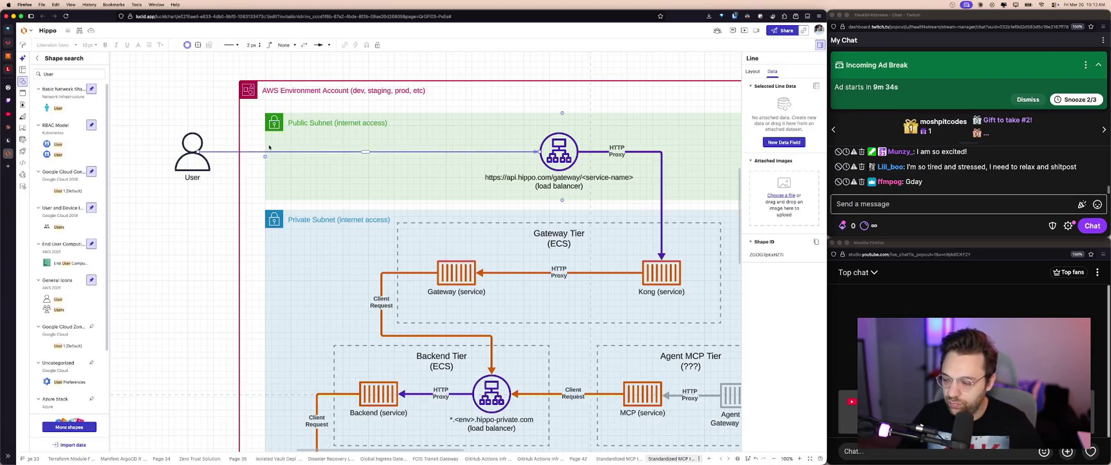
Make the User-to-load-balancer connector line black.
scroll(260, 45, up, 3)
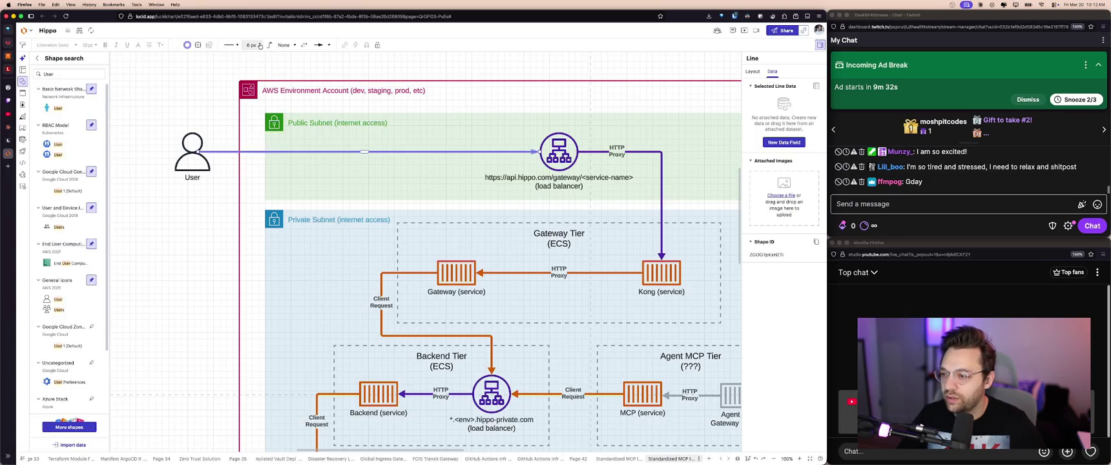
click(321, 45)
click(321, 67)
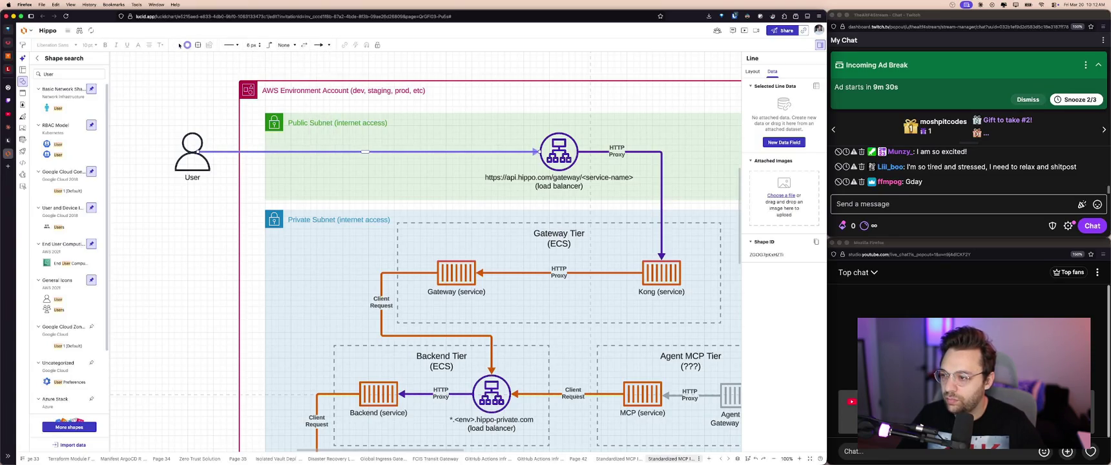
click(187, 44)
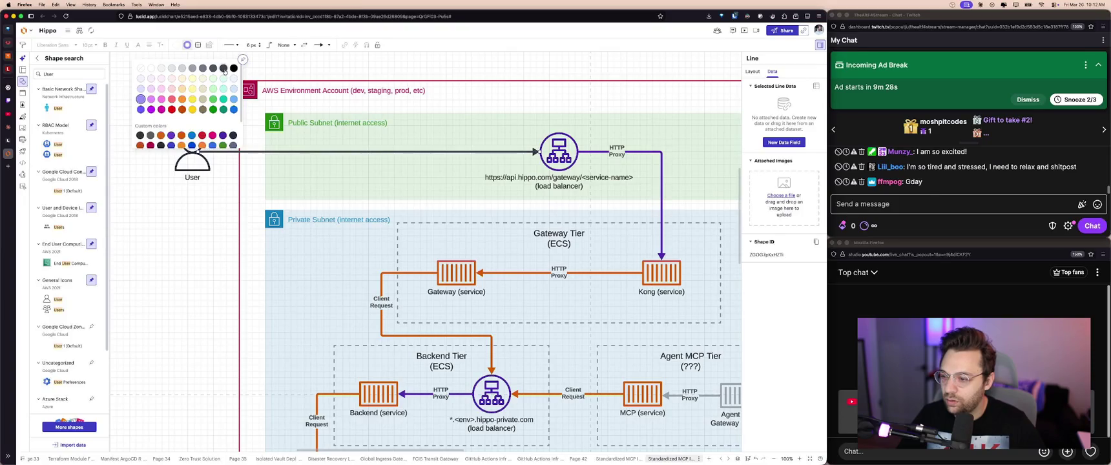
click(350, 73)
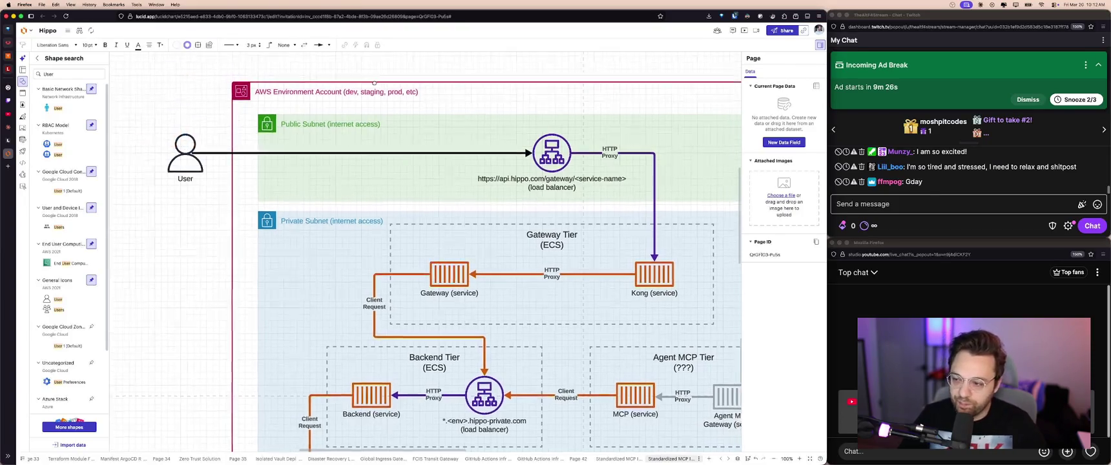
Zoom out to 75% and hide the shape library to show the whole diagram.
scroll(362, 76, right, 5)
scroll(378, 80, up, 1)
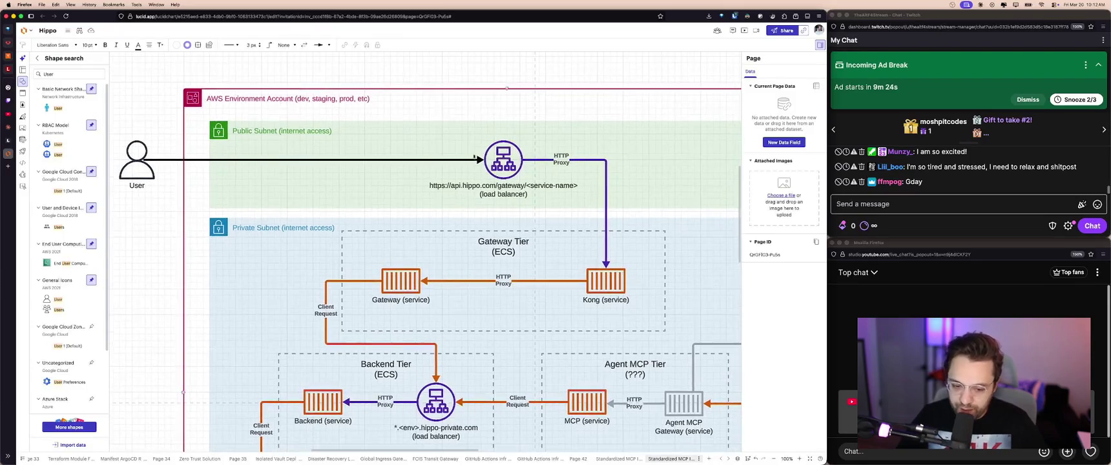
click(773, 459)
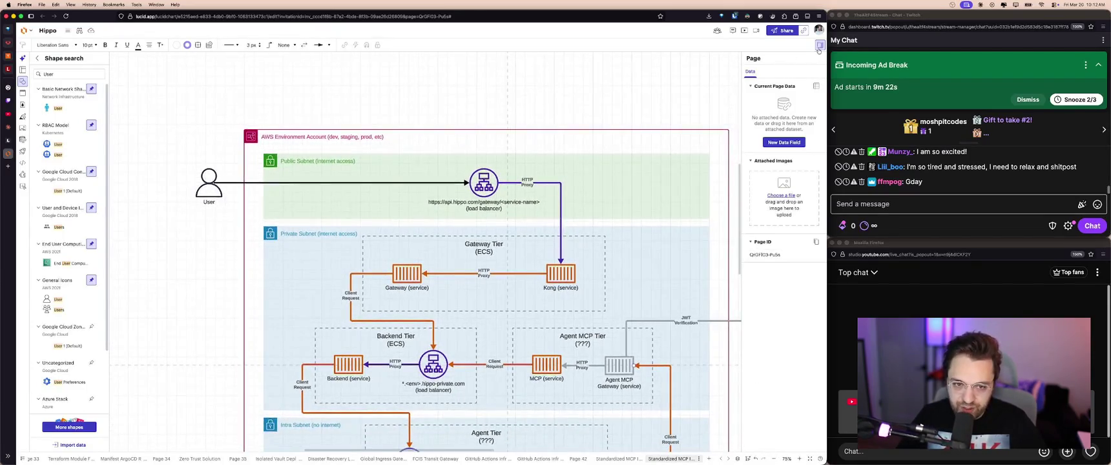
drag(764, 160, 720, 139)
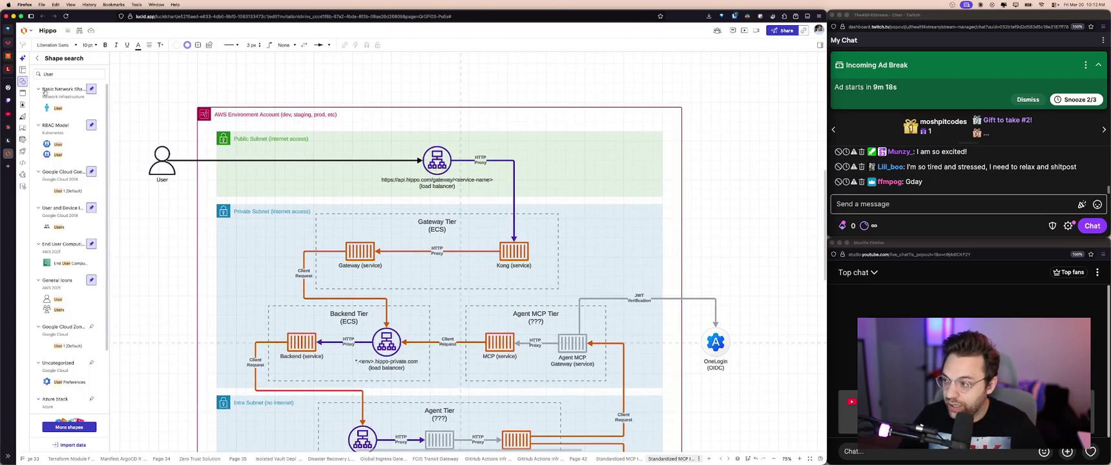
click(23, 81)
scroll(694, 351, down, 1)
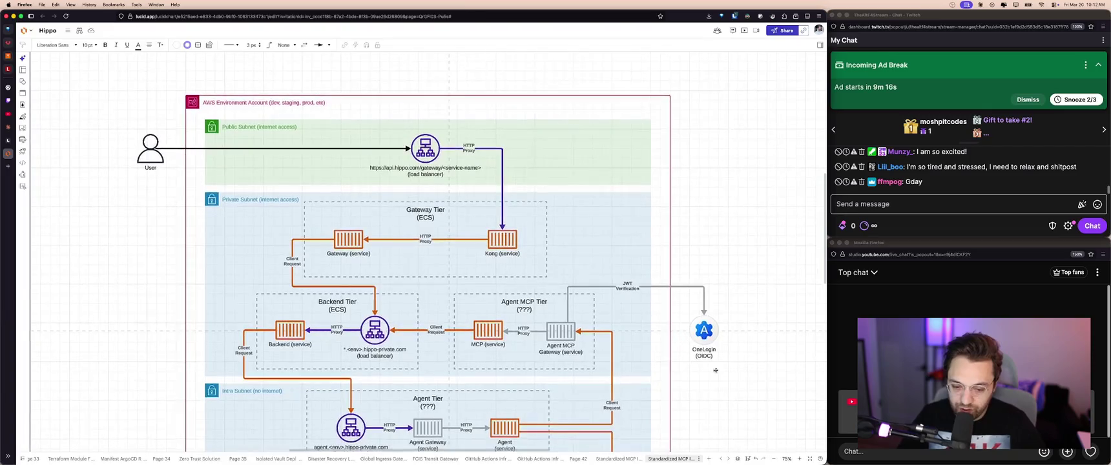
click(798, 458)
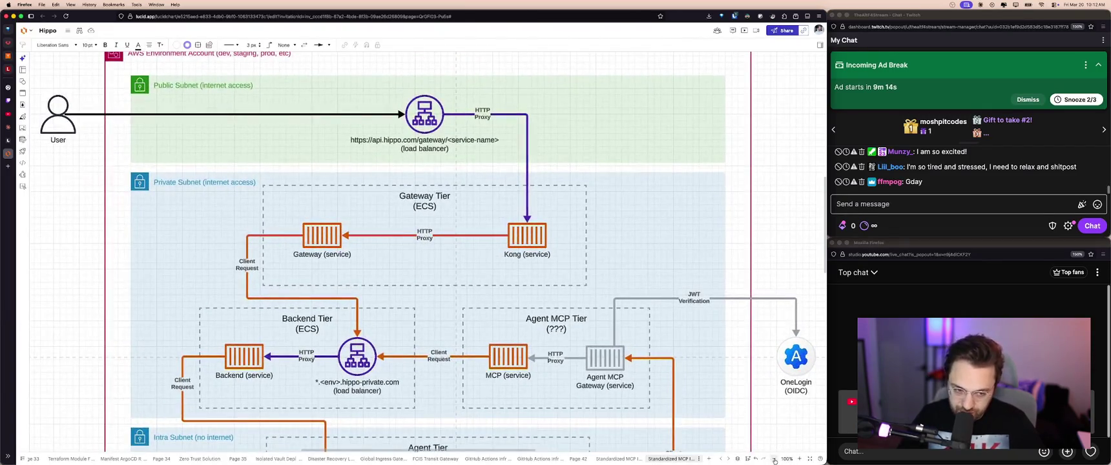
click(775, 459)
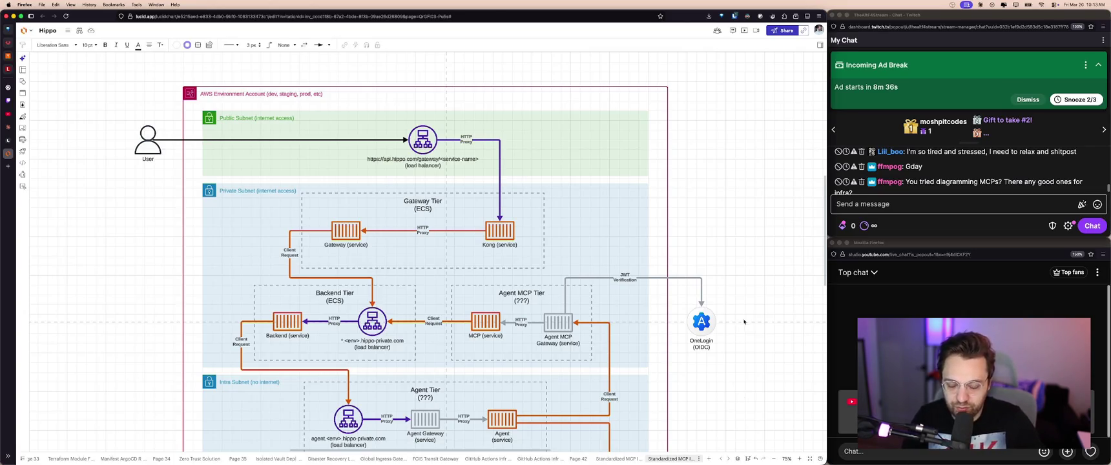
scroll(722, 309, right, 3)
scroll(721, 309, left, 2)
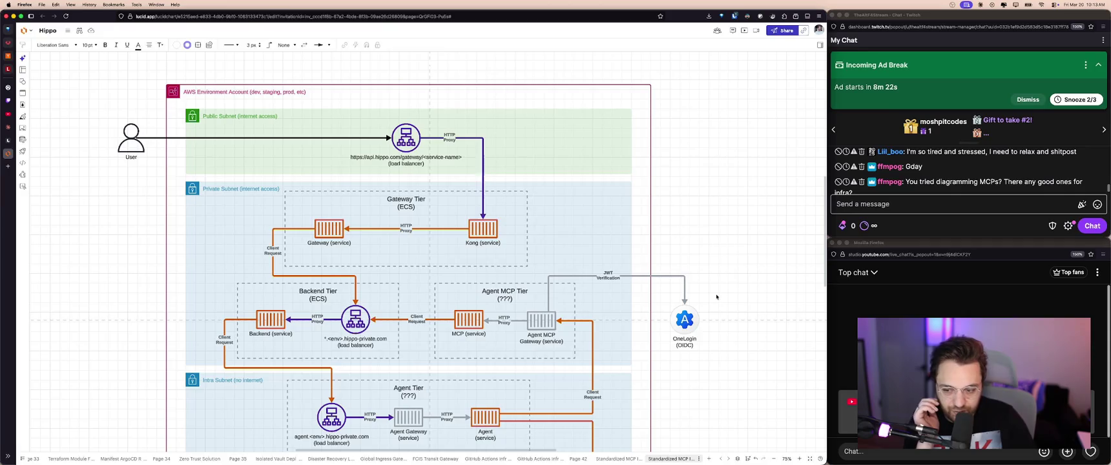
click(800, 459)
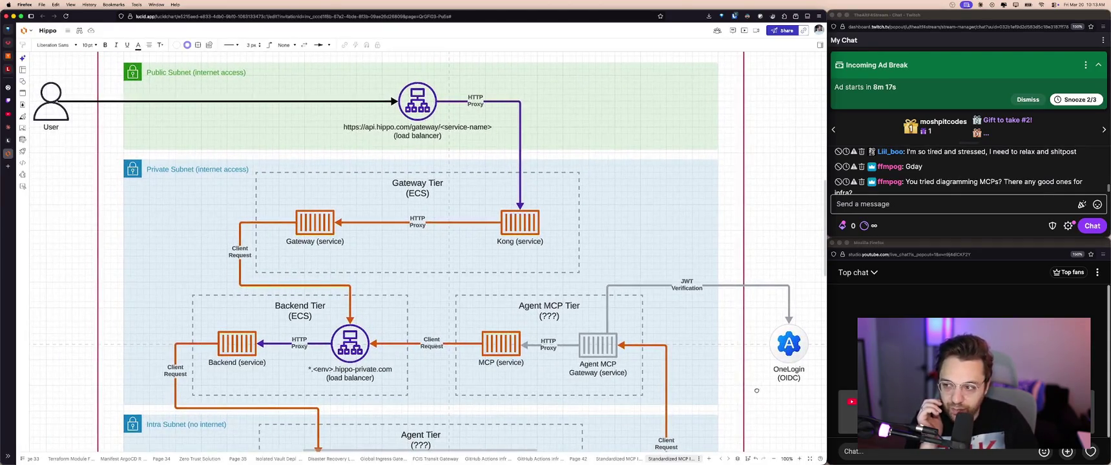
scroll(420, 252, up, 2)
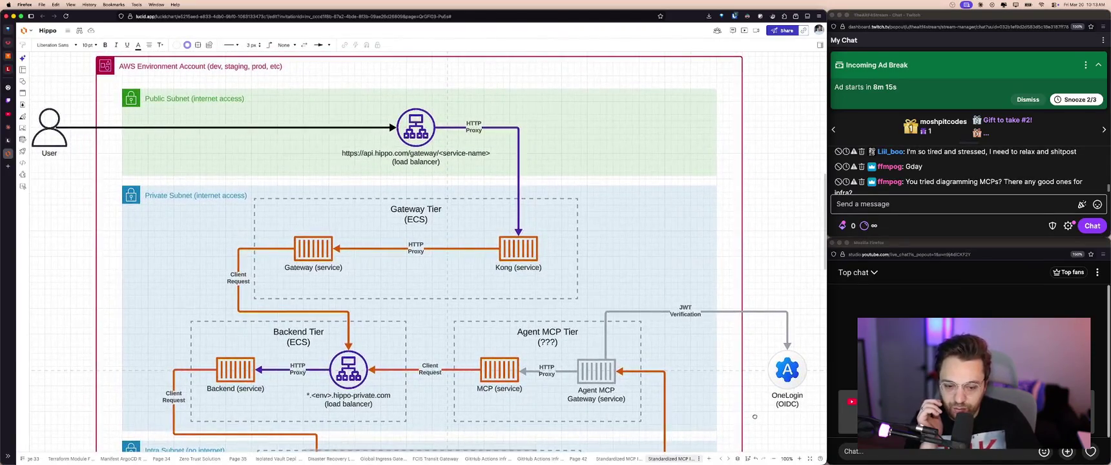
scroll(420, 251, left, 1)
scroll(758, 416, up, 1)
scroll(758, 418, up, 1)
scroll(757, 419, up, 1)
scroll(757, 420, up, 1)
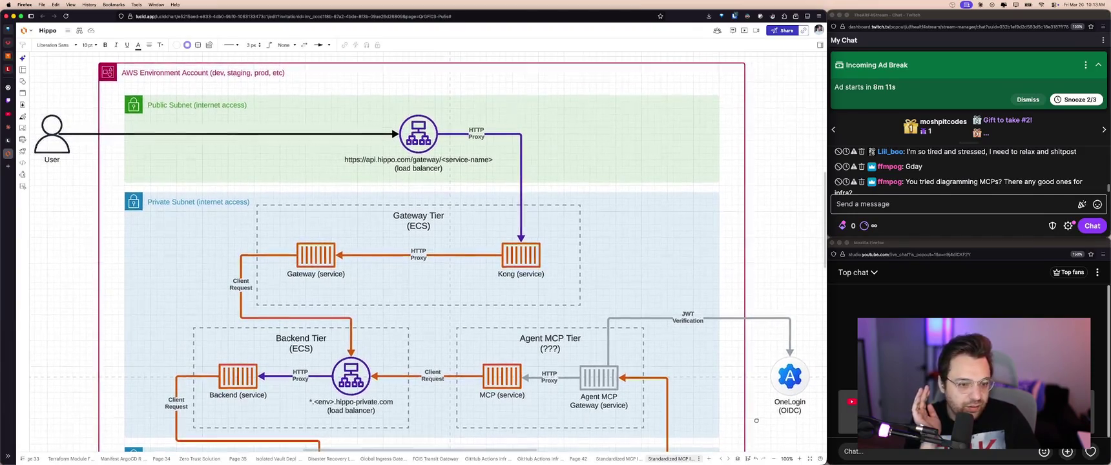
click(929, 184)
mouse_move(955, 184)
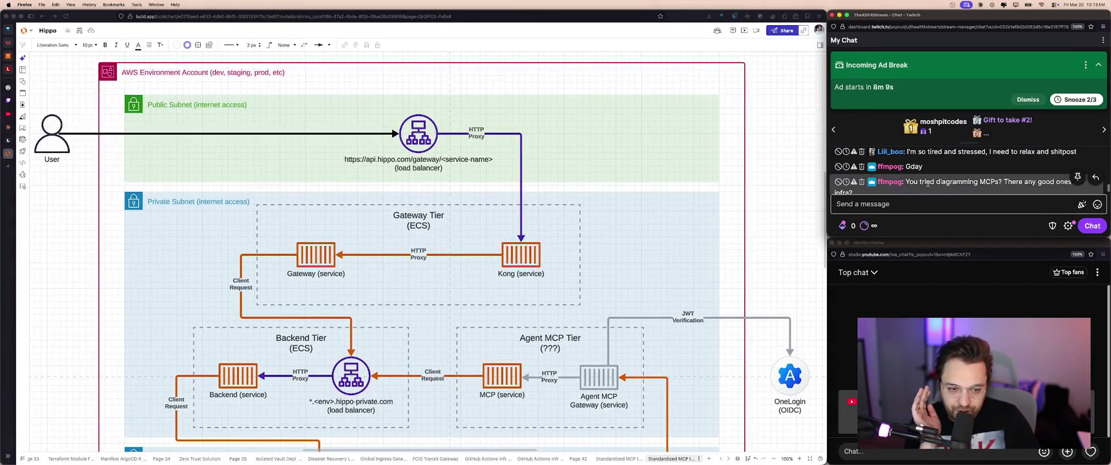
click(878, 296)
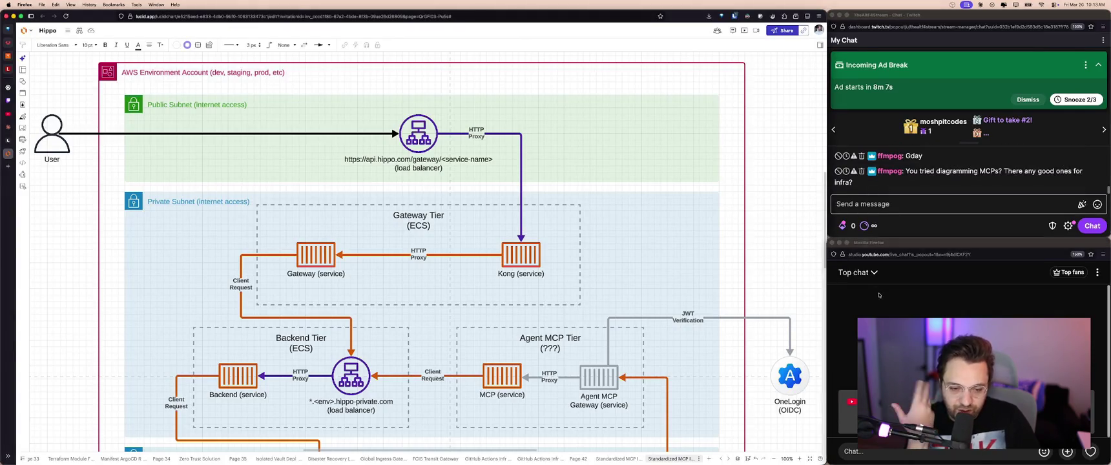
click(859, 272)
click(874, 314)
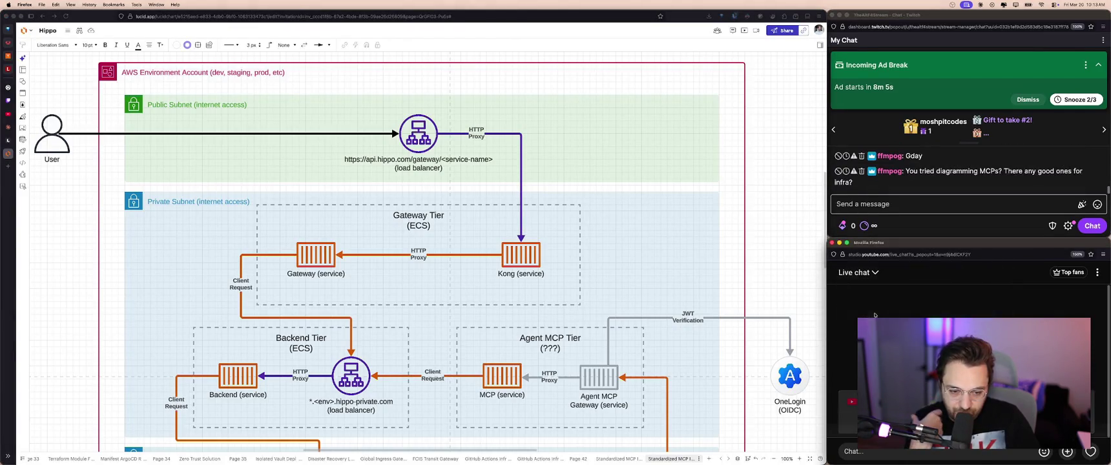
click(807, 274)
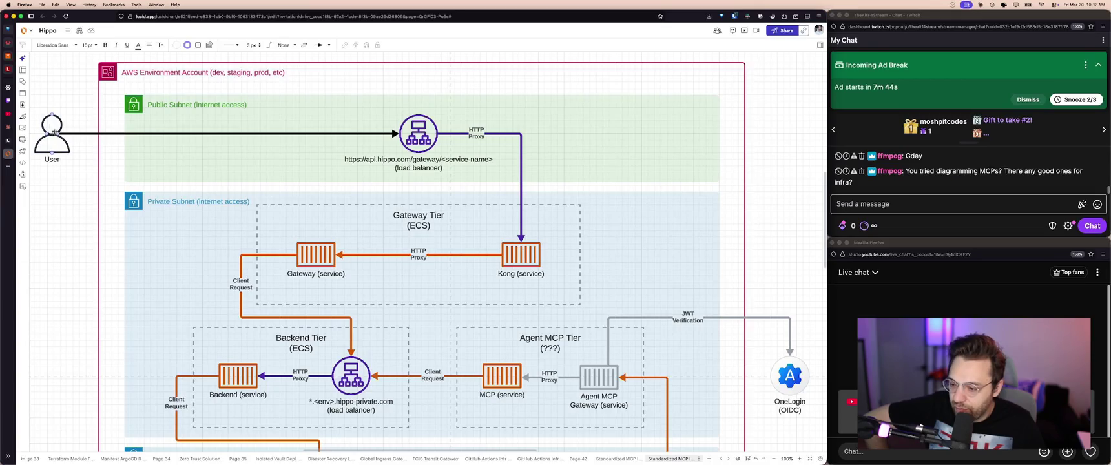
scroll(113, 185, down, 2)
Rename the MCP (service) label to Agent MCP (service).
scroll(173, 171, down, 3)
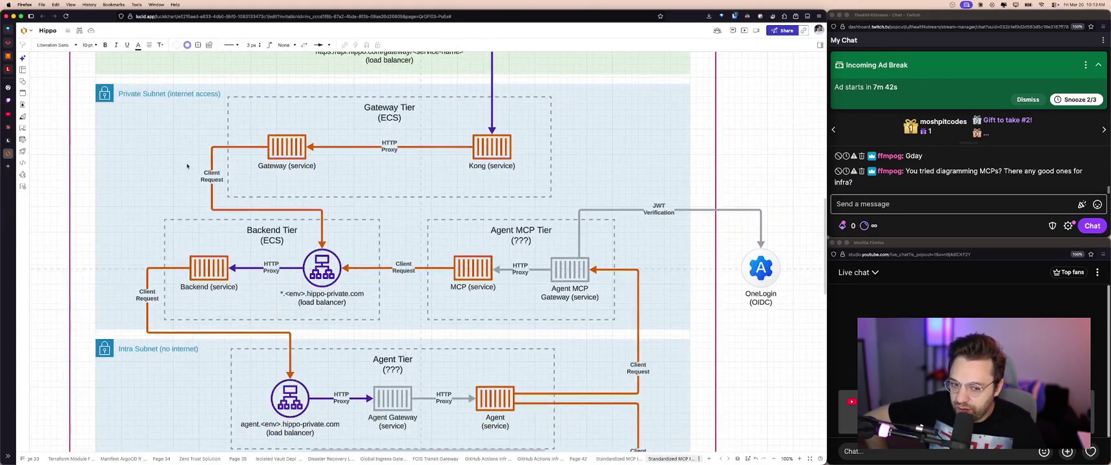
scroll(187, 166, down, 1)
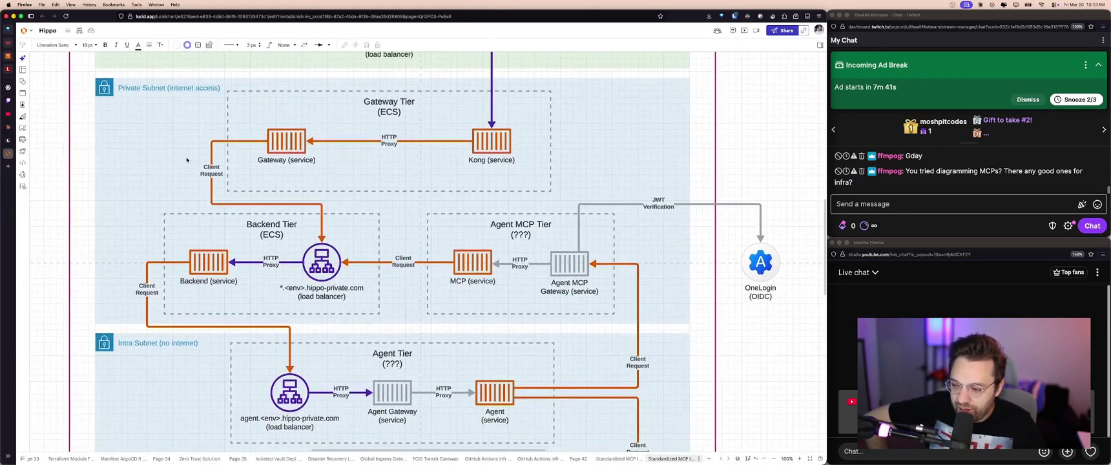
click(512, 229)
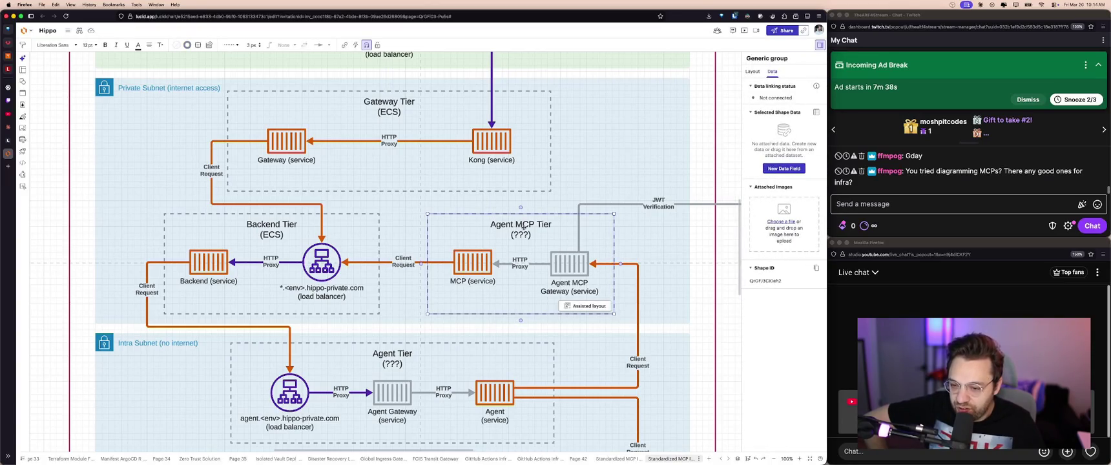
double_click(524, 226)
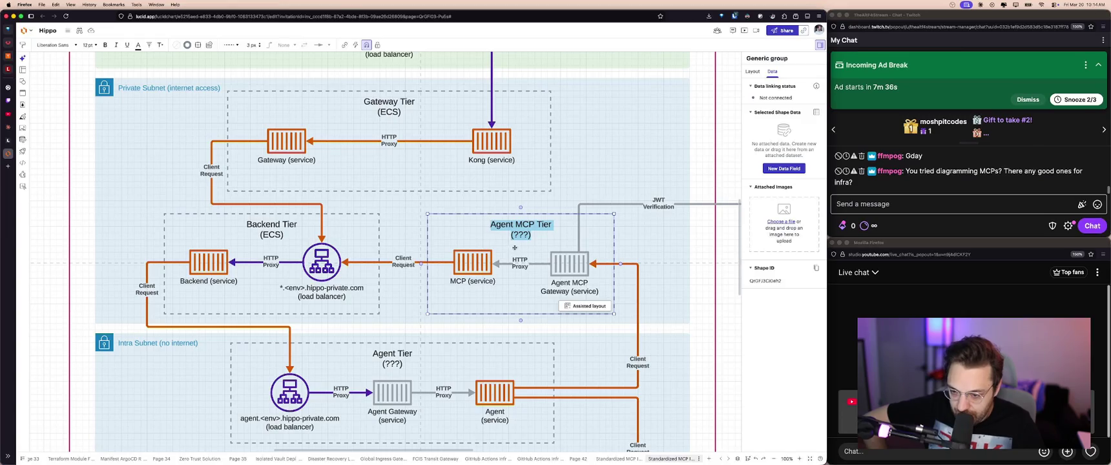
click(472, 264)
text(ent)
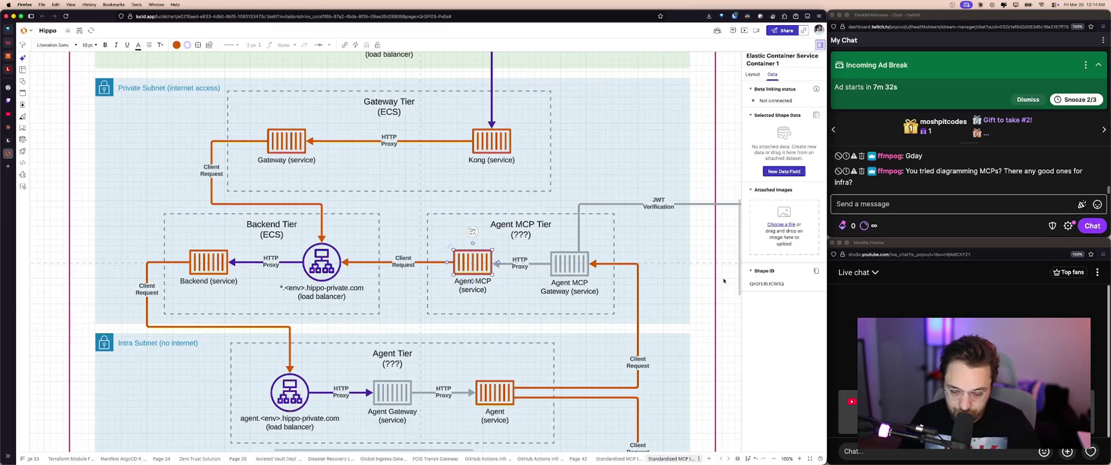
click(723, 281)
Change the Agent MCP Tier subtitle from (???) to (EKS).
scroll(713, 279, right, 3)
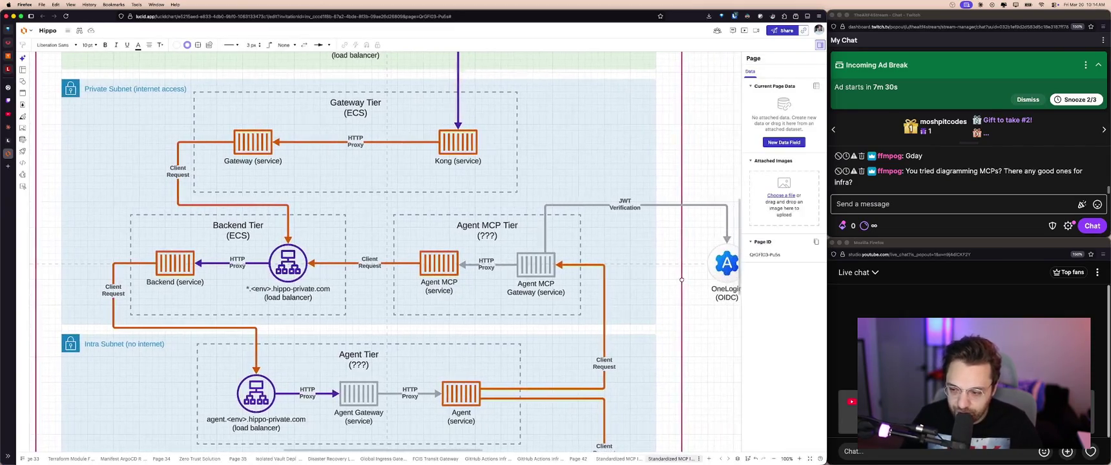
click(478, 236)
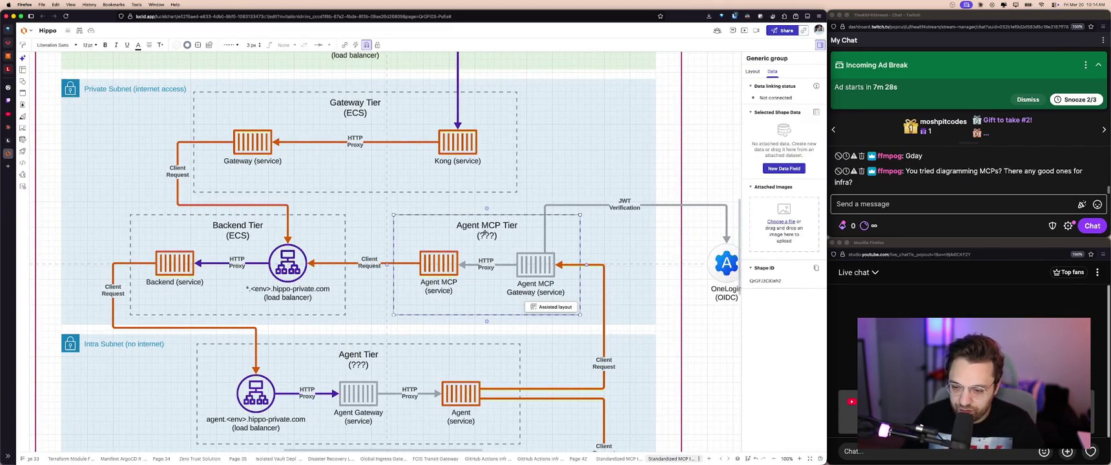
text(EKS)
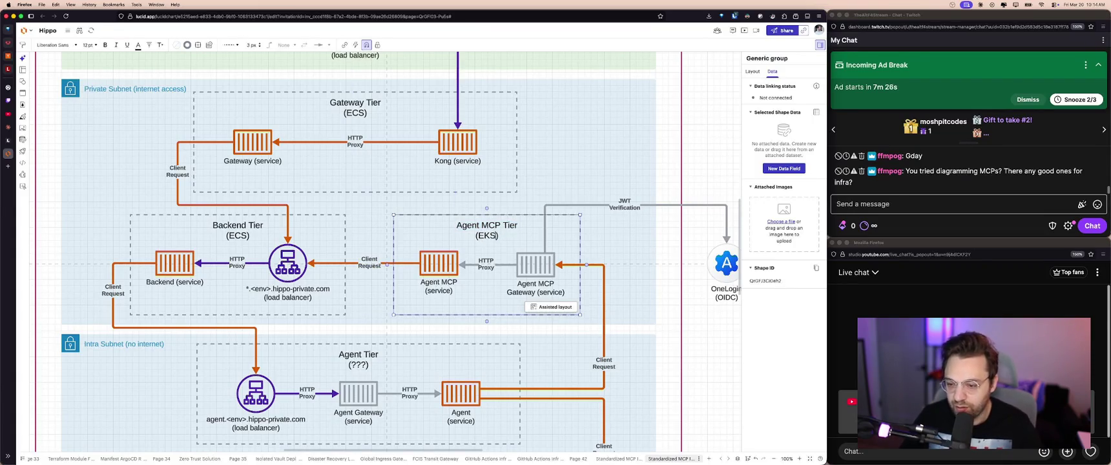
click(683, 317)
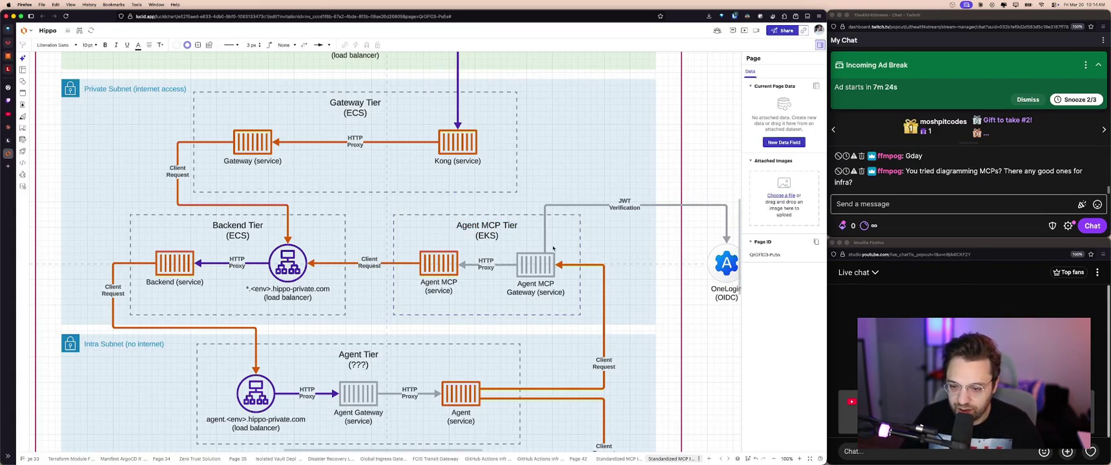
scroll(562, 246, left, 1)
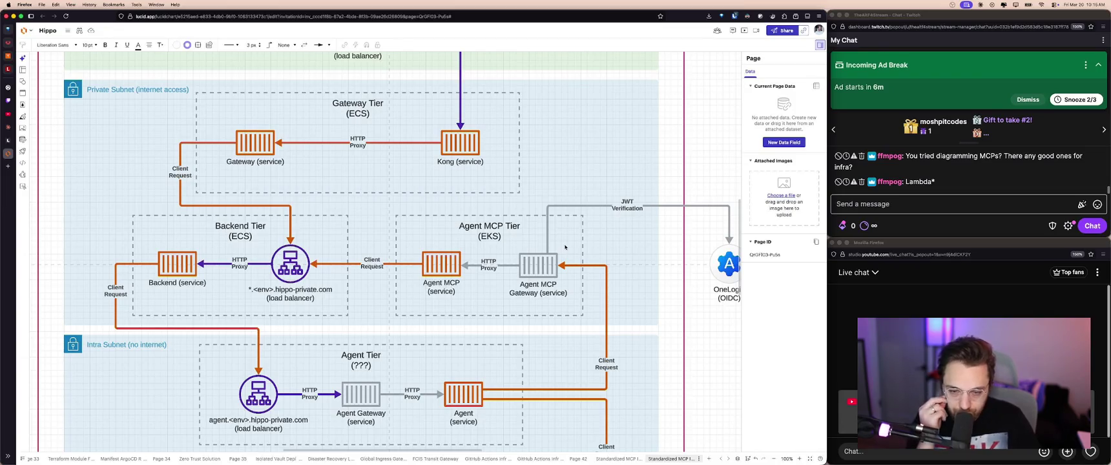
click(431, 257)
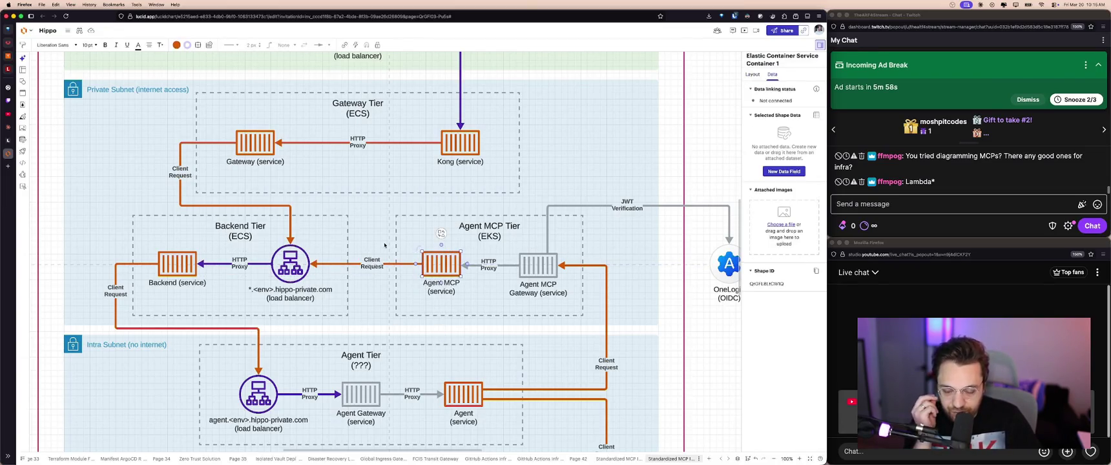
key(Escape)
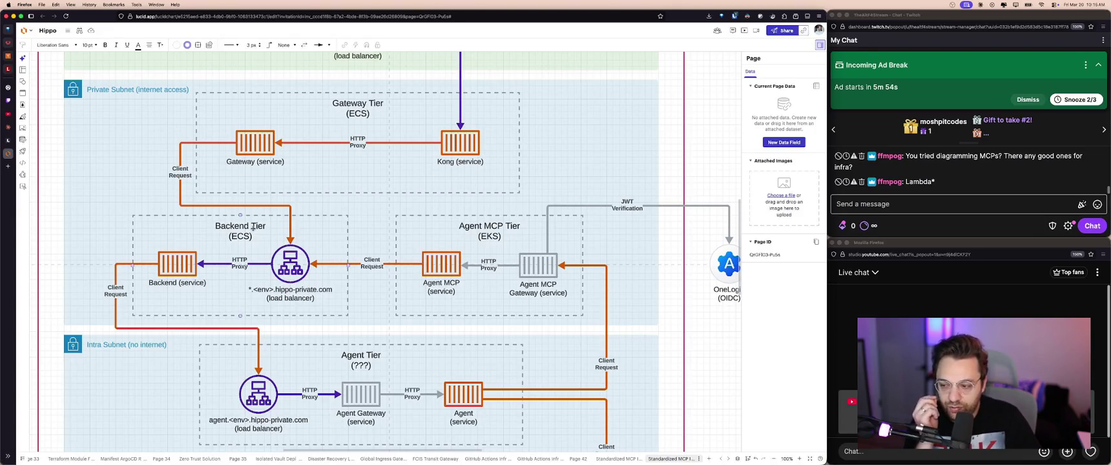
click(329, 260)
click(493, 227)
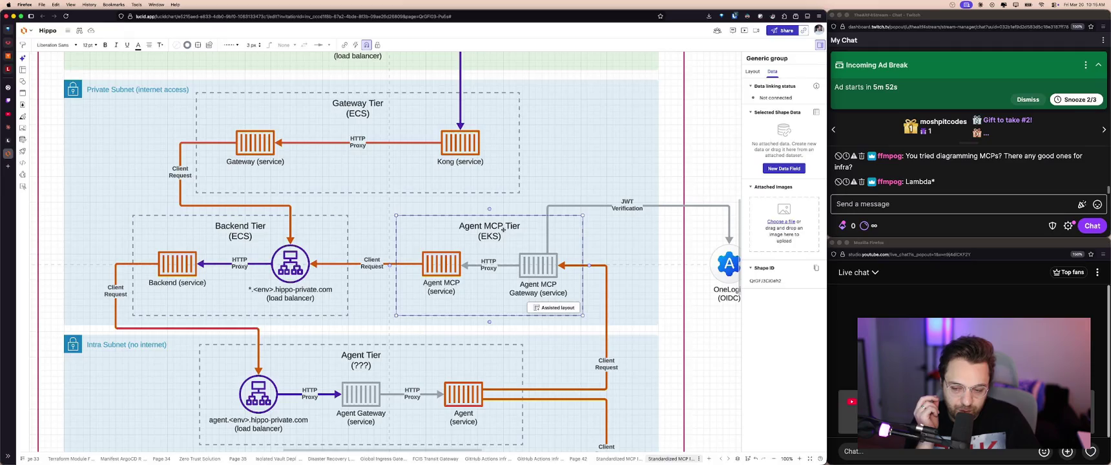
click(666, 245)
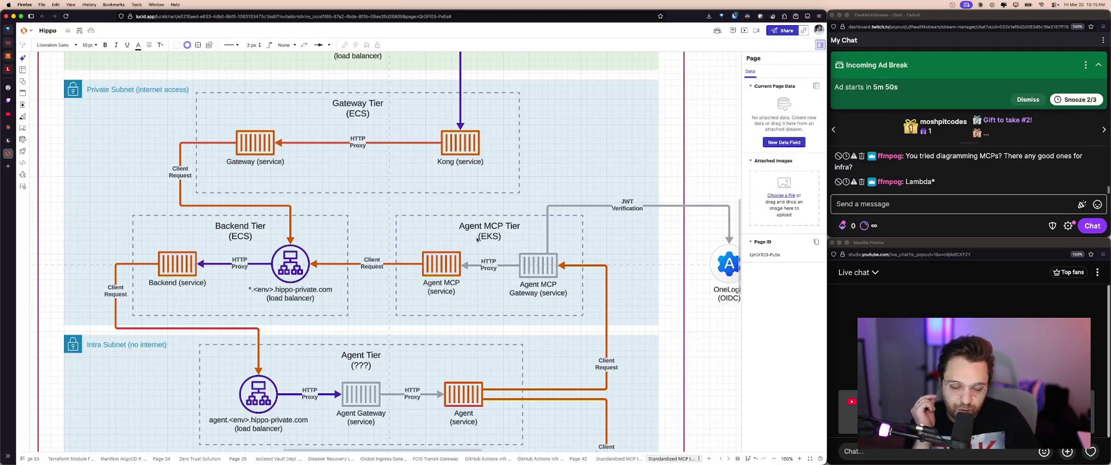
click(250, 227)
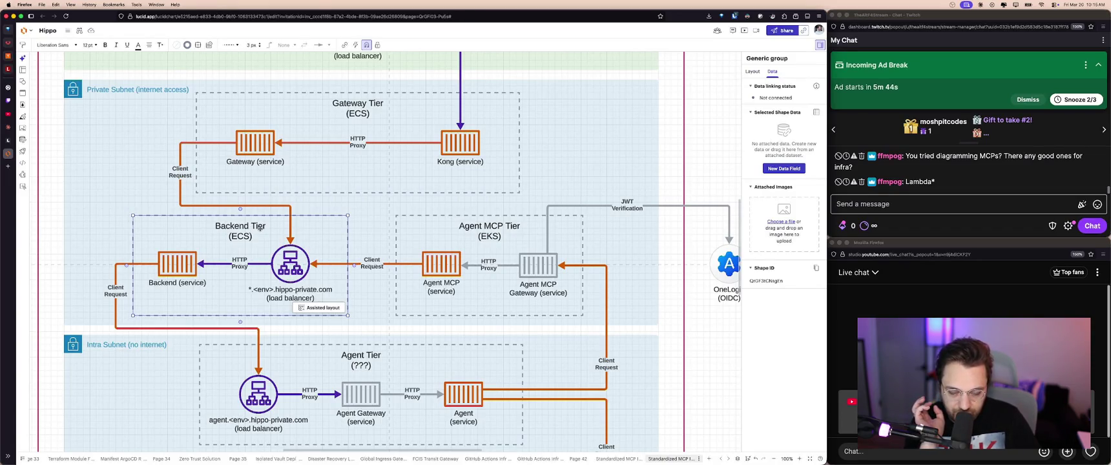
click(188, 263)
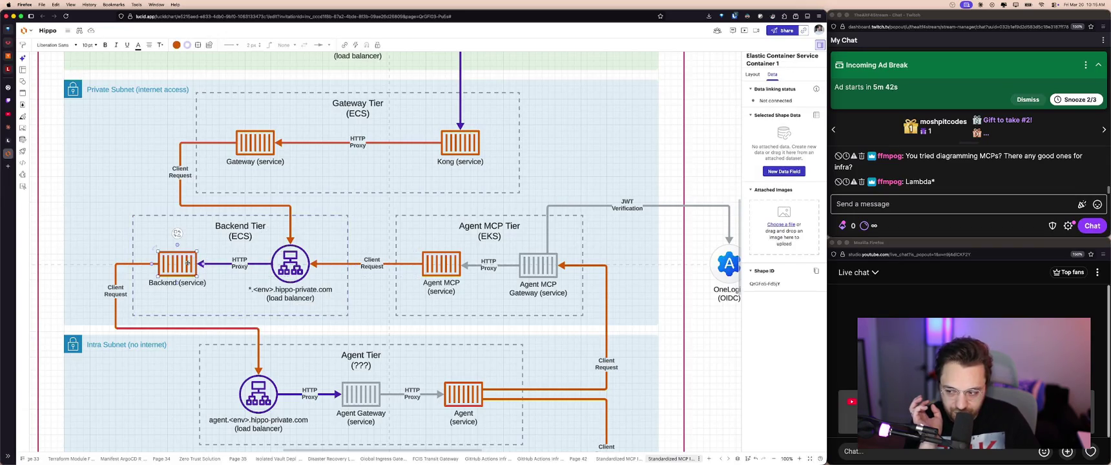
click(288, 263)
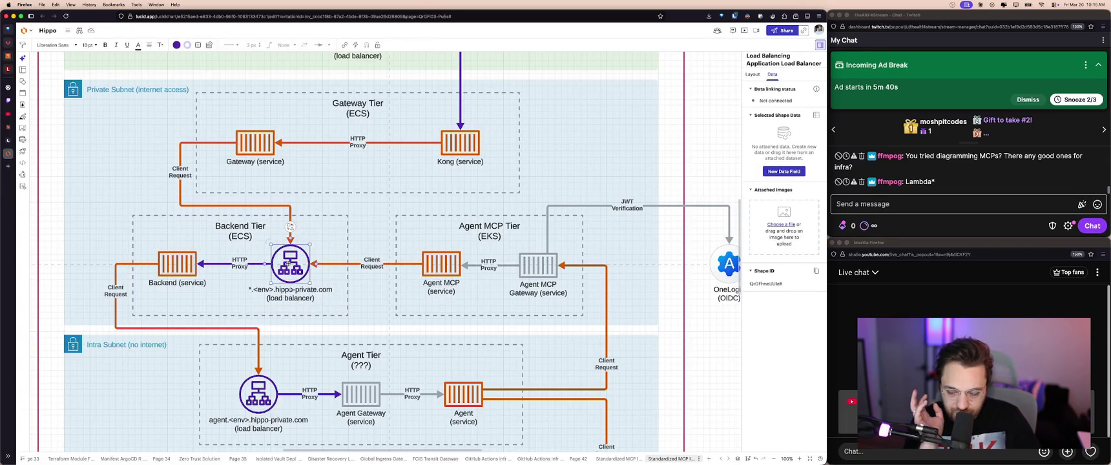
click(431, 269)
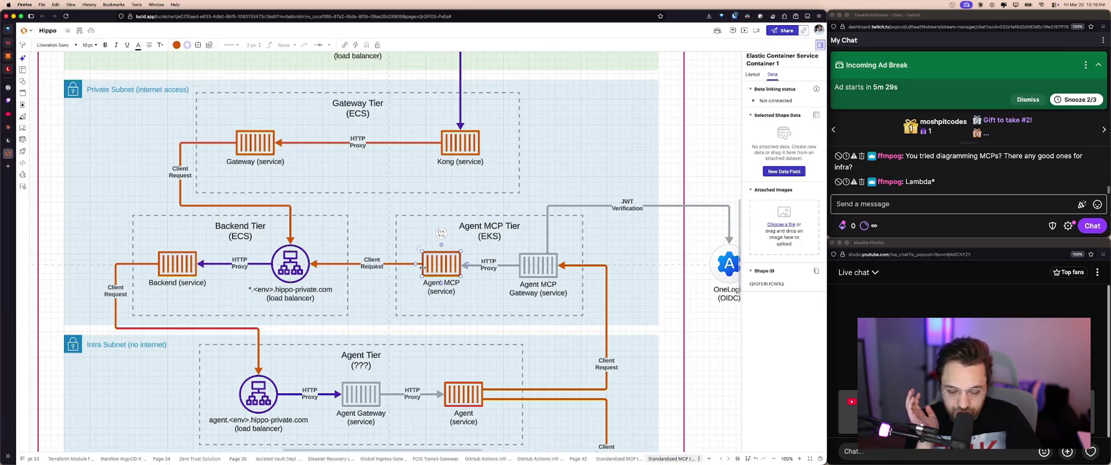
click(426, 267)
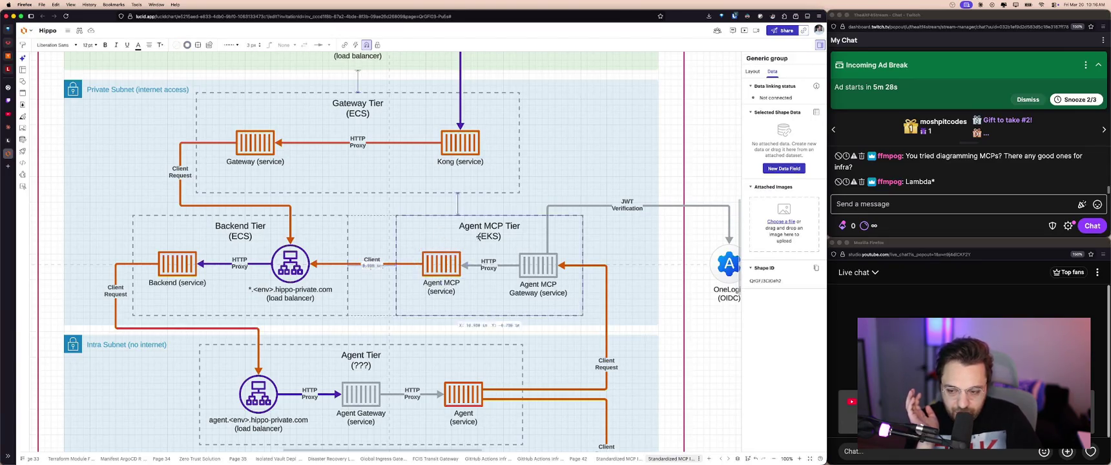
click(245, 234)
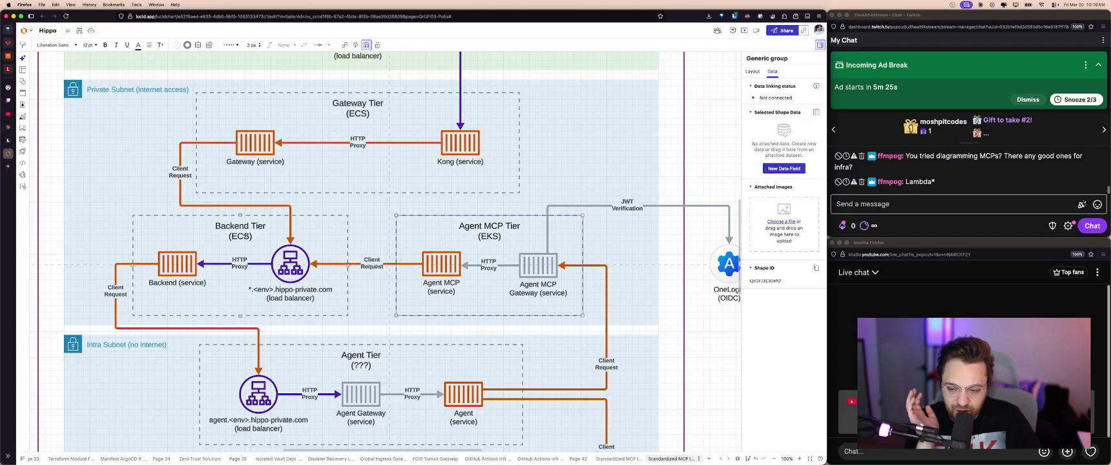
click(439, 232)
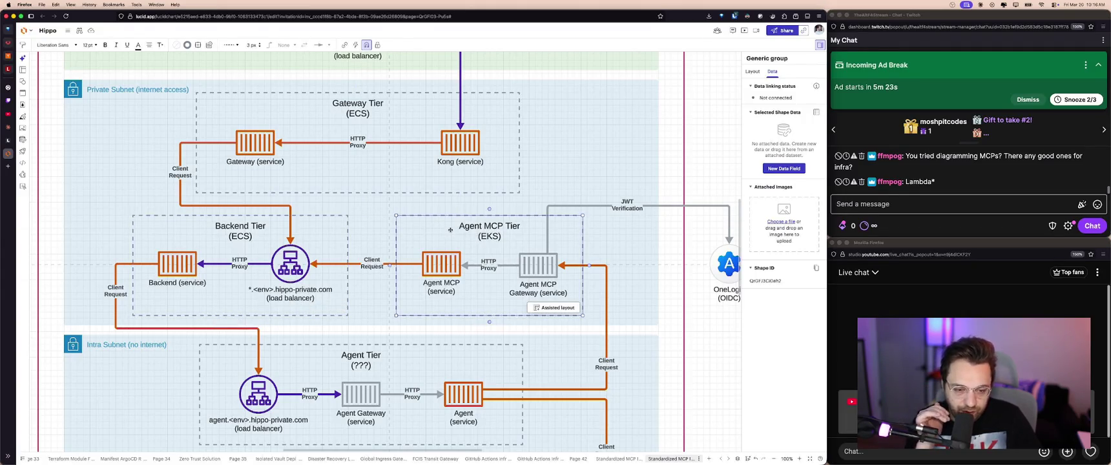
double_click(489, 236)
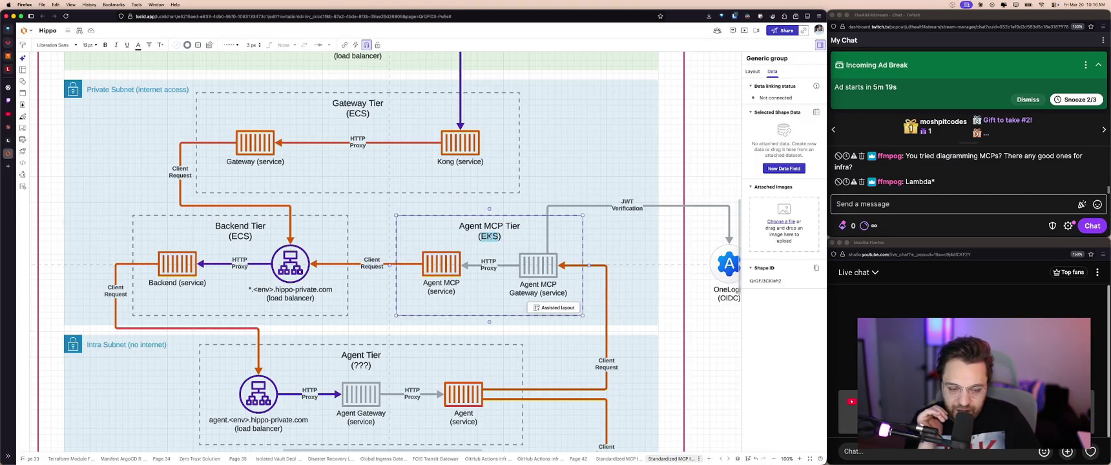
click(697, 283)
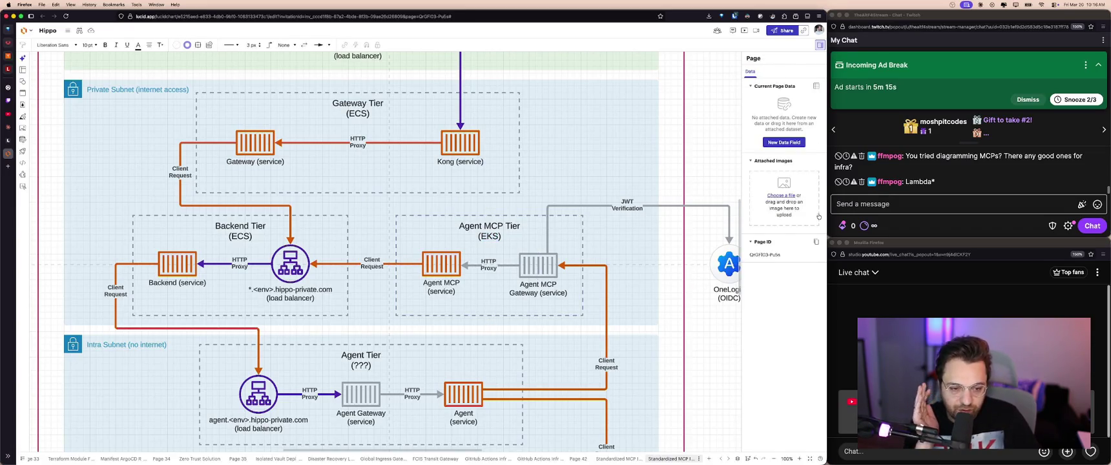
Scroll the canvas right toward OneLogin (OIDC) and check the Agent MCP service.
scroll(678, 246, right, 2)
scroll(678, 245, right, 2)
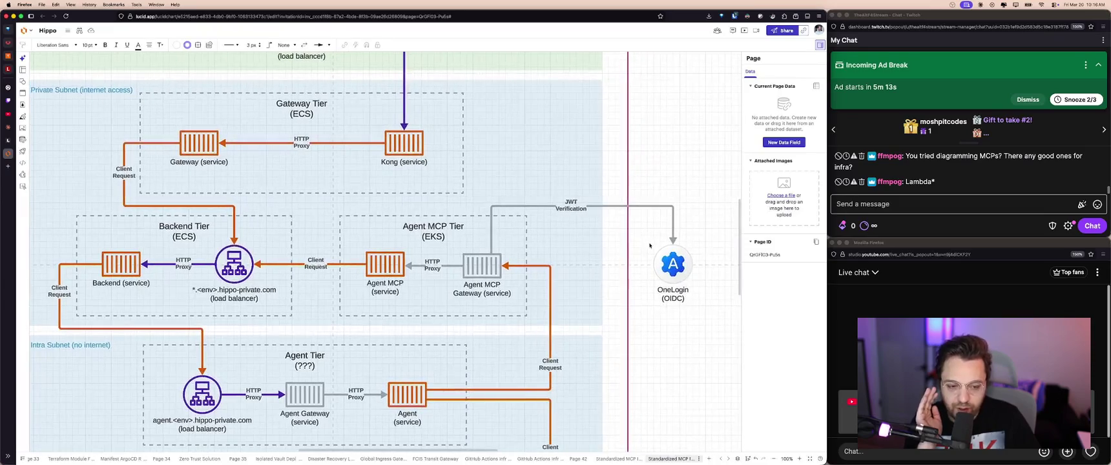
scroll(651, 247, right, 2)
scroll(644, 248, right, 1)
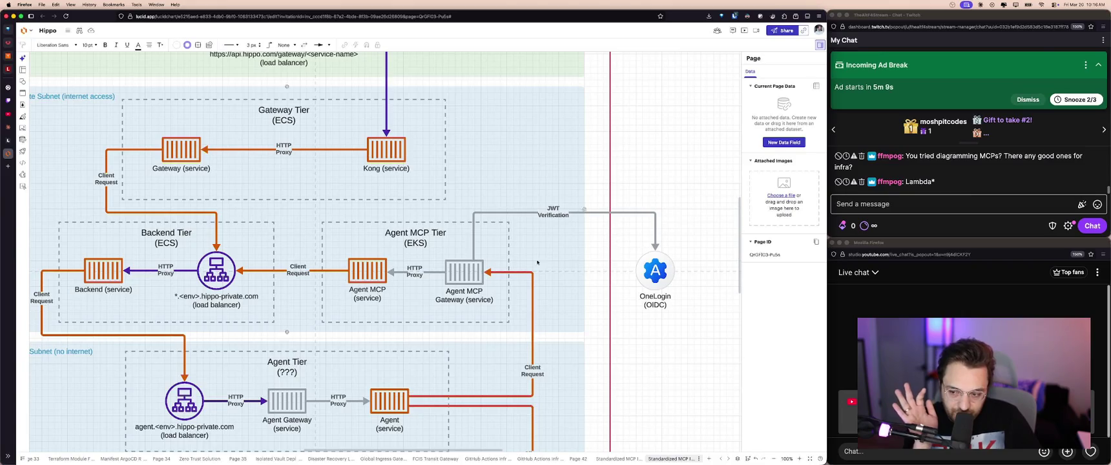
click(375, 270)
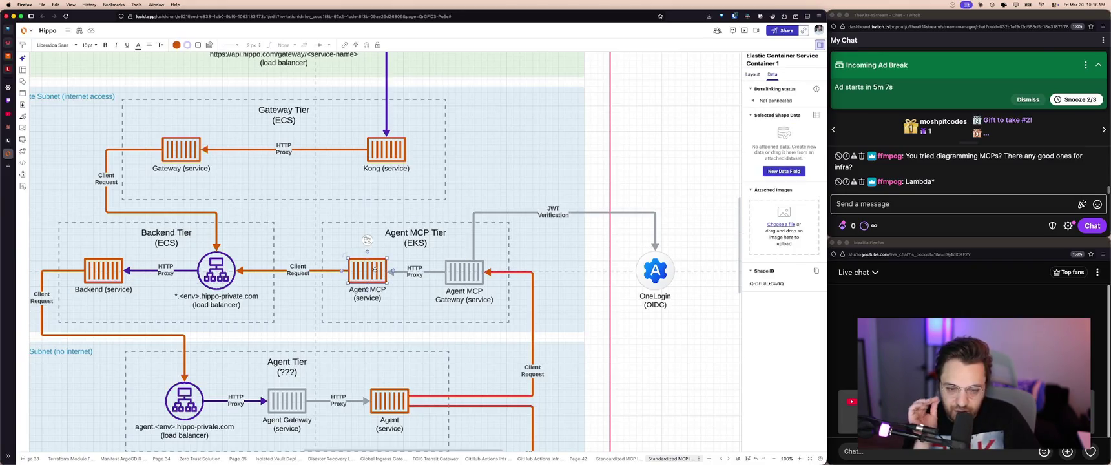
click(301, 238)
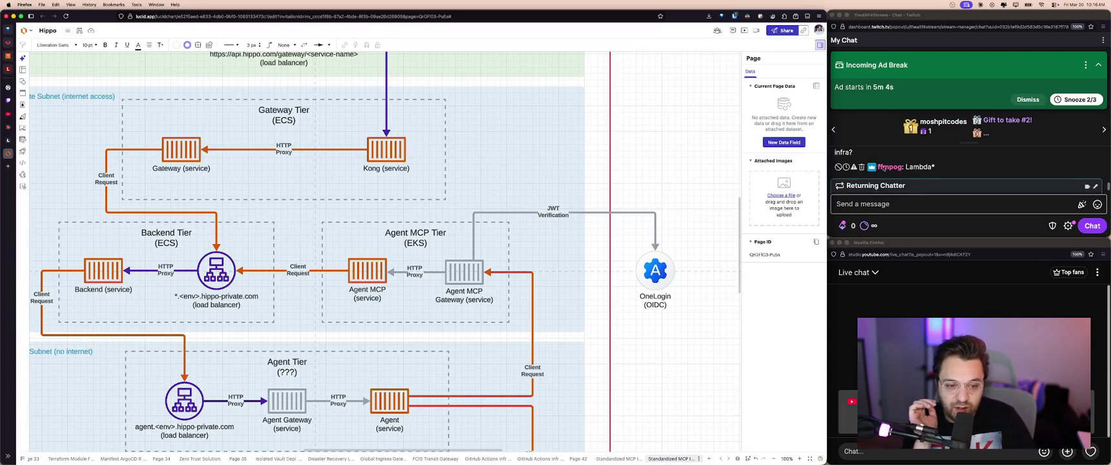
Collapse the Twitch ad break notice, then finish shifting the view so OneLogin is fully visible.
click(956, 168)
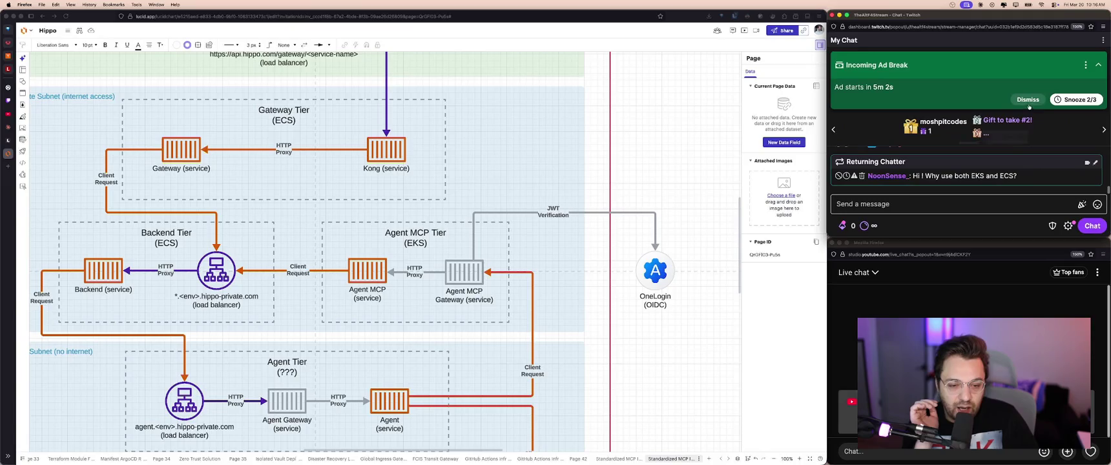
click(1097, 65)
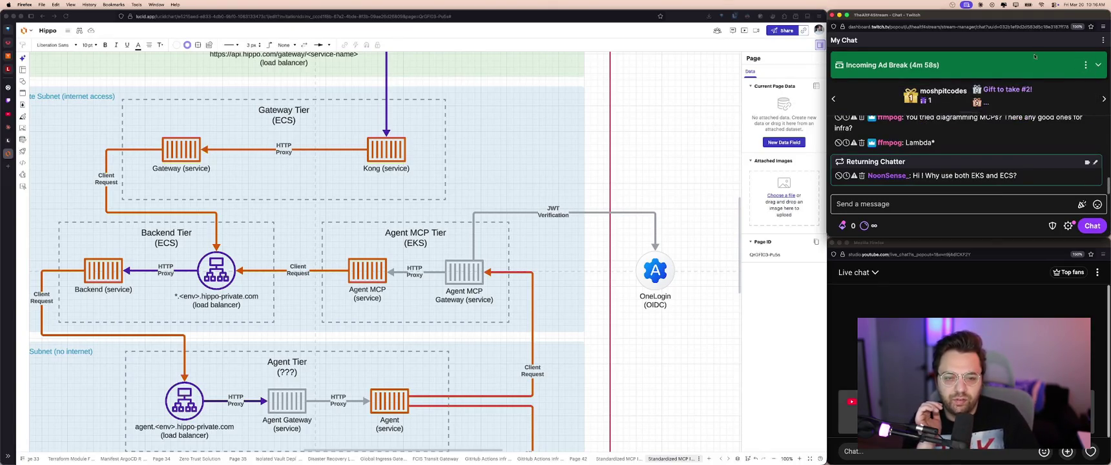
click(707, 161)
scroll(707, 162, right, 1)
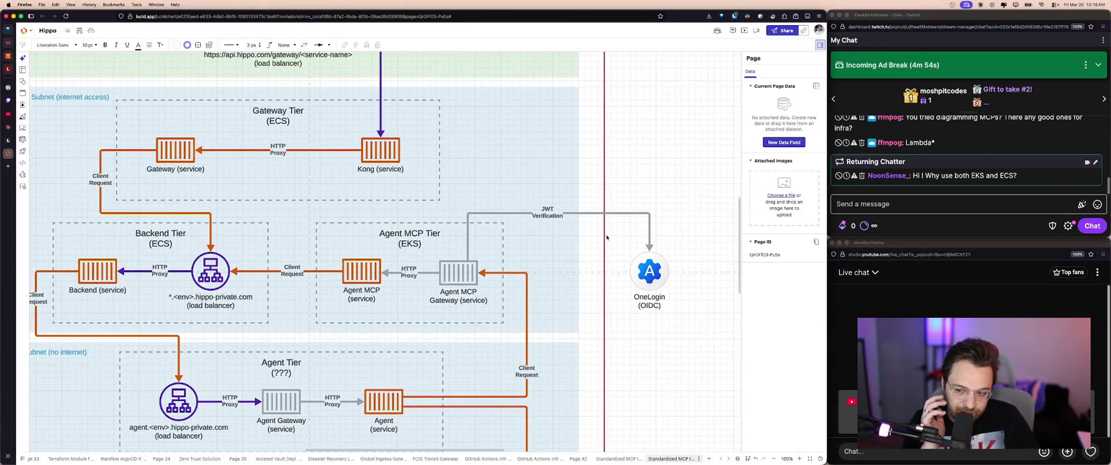
click(379, 268)
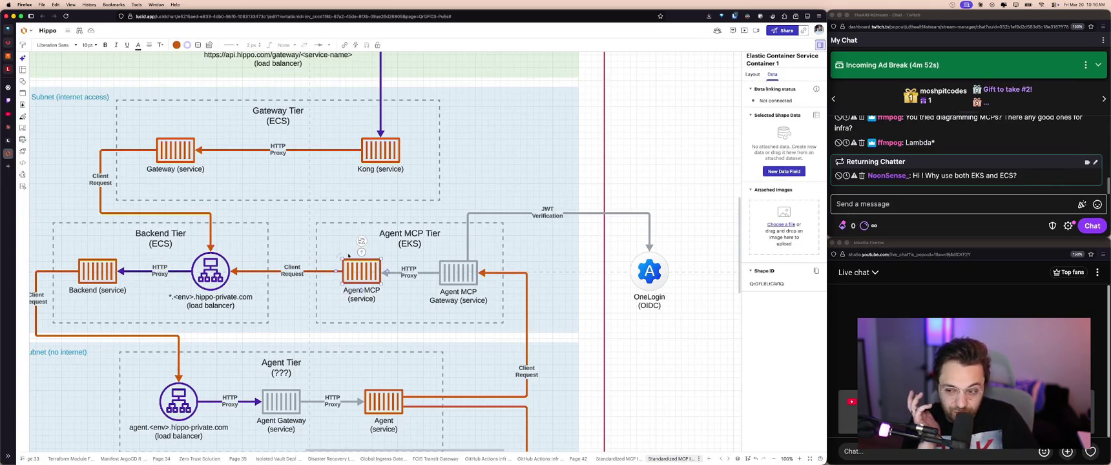
click(580, 206)
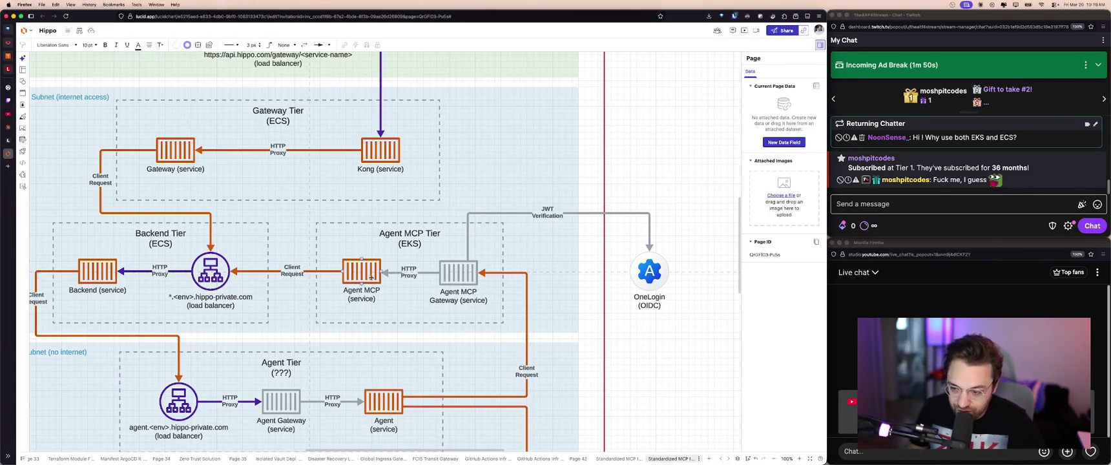
Select and deselect OneLogin (OIDC), then hide the Page data side panel.
click(649, 271)
click(690, 225)
scroll(690, 225, left, 3)
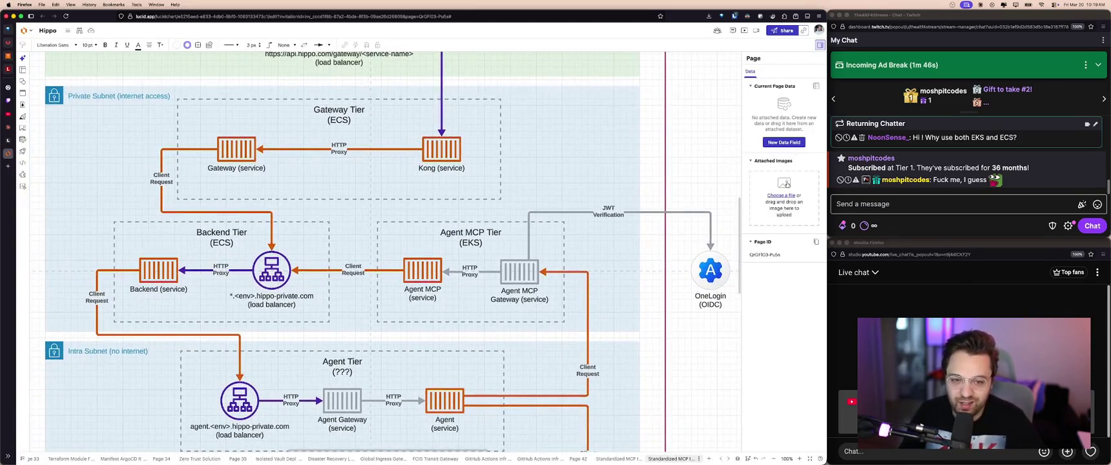
click(743, 130)
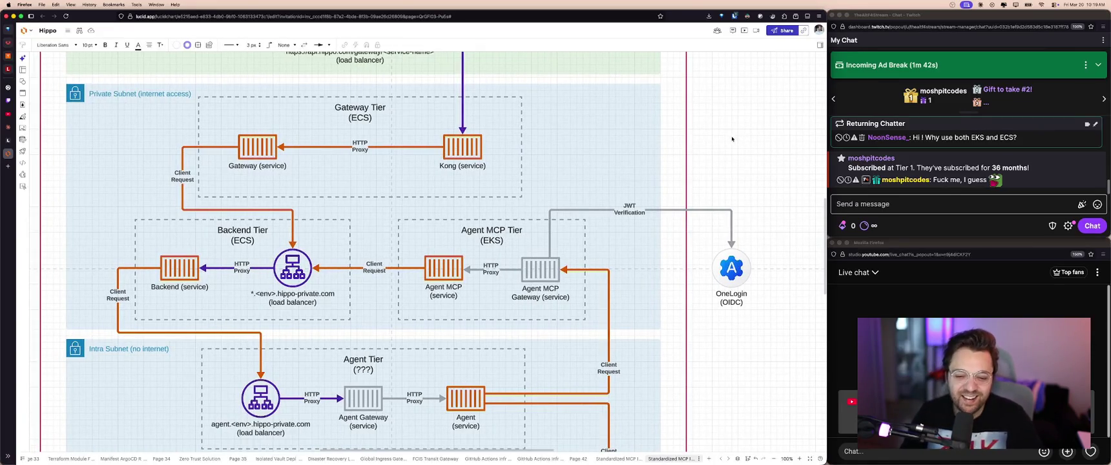
click(447, 267)
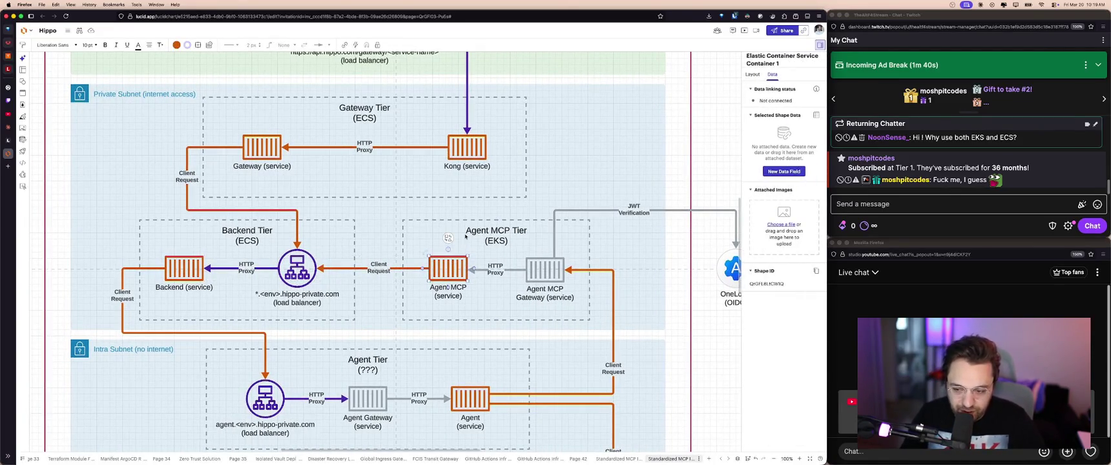
click(620, 177)
scroll(644, 162, right, 3)
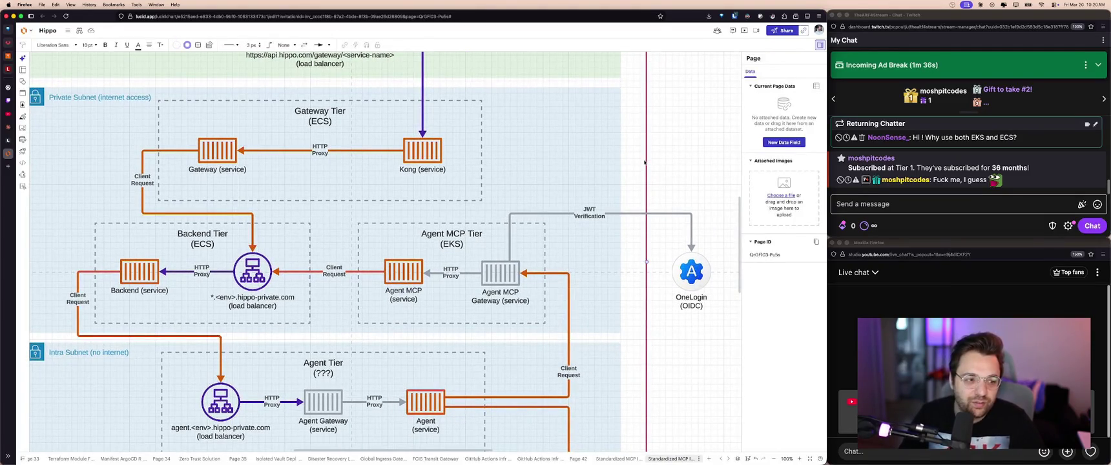
click(241, 277)
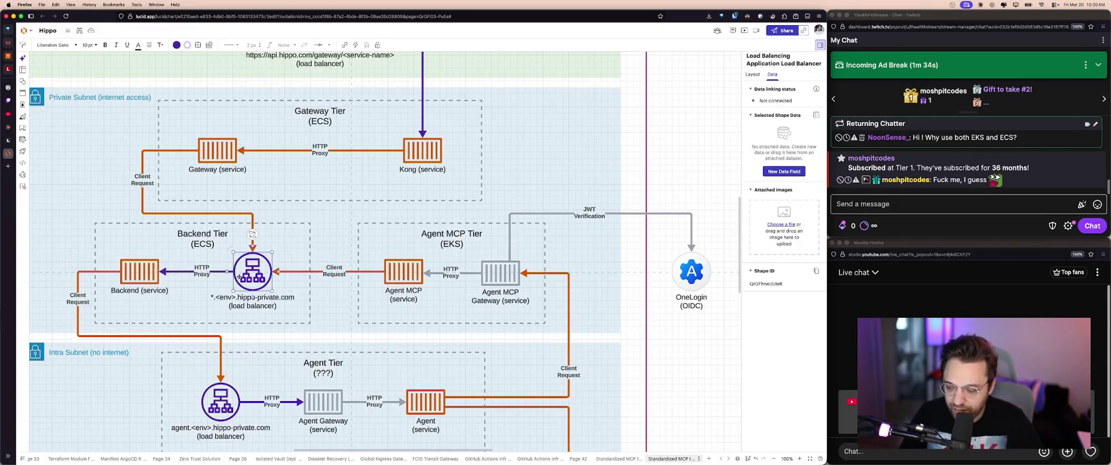
scroll(172, 276, left, 4)
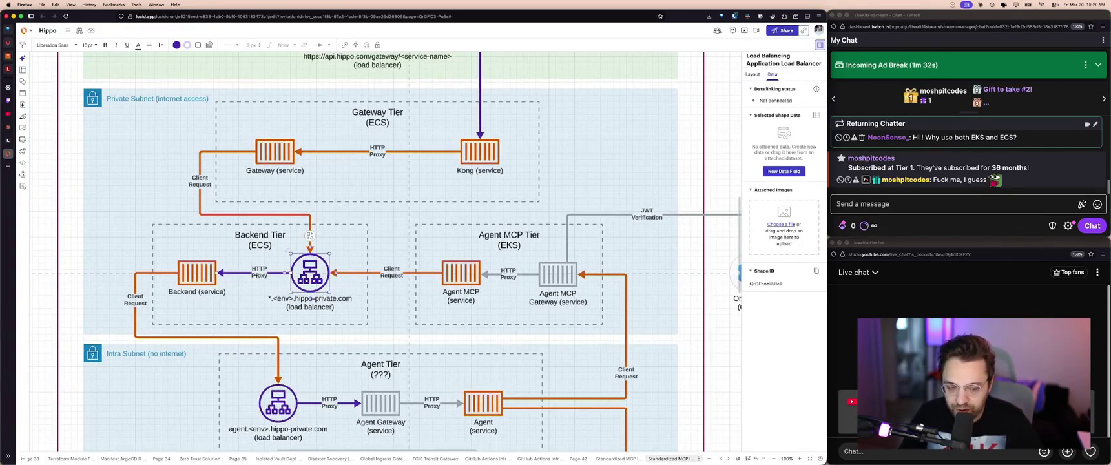
key(Escape)
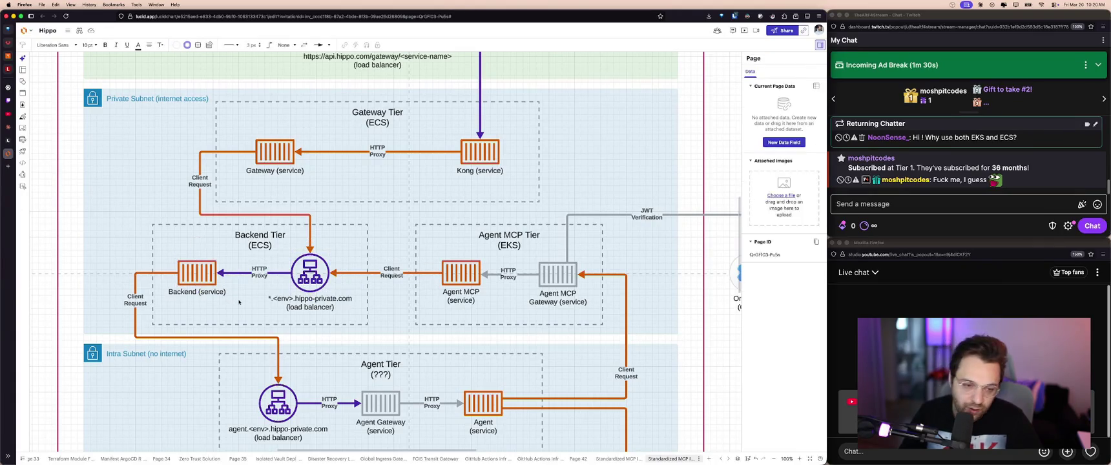
click(951, 205)
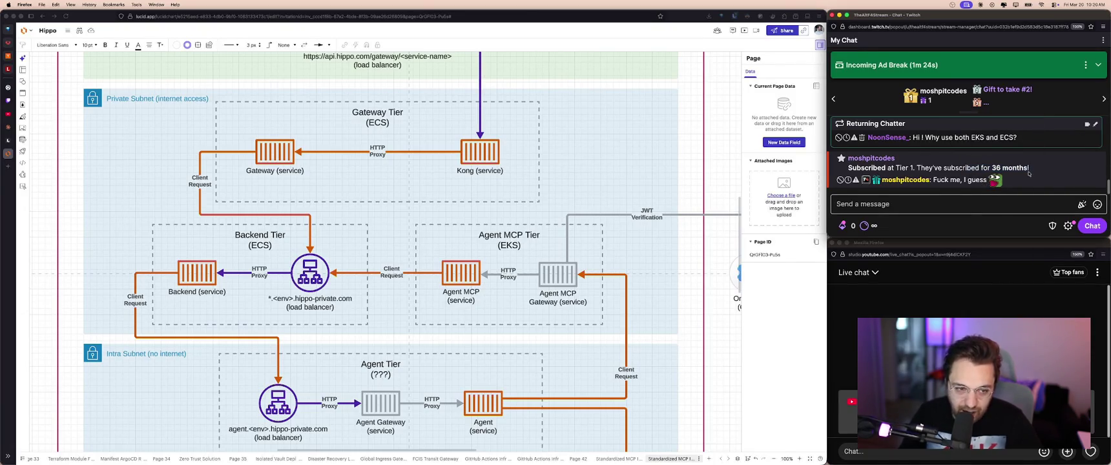
scroll(1028, 173, up, 2)
scroll(1028, 174, down, 3)
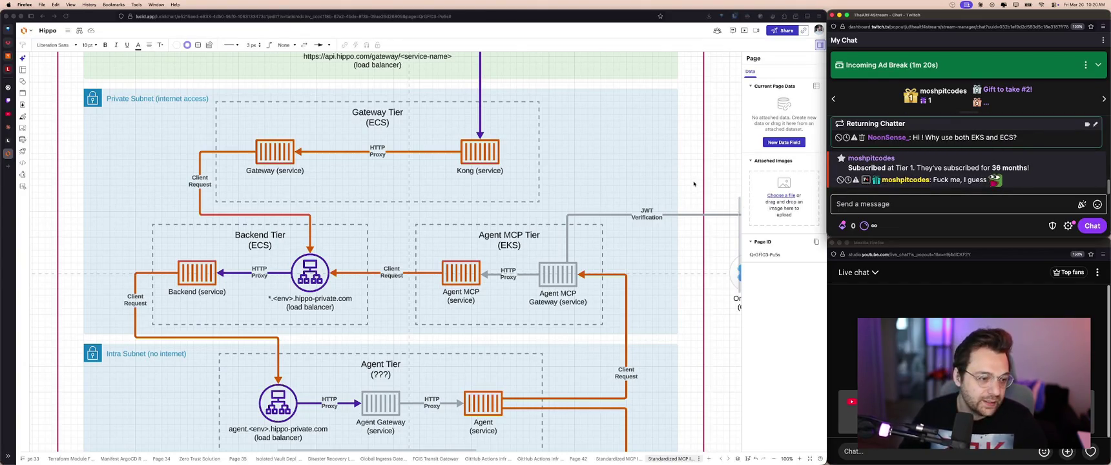
click(941, 197)
click(649, 217)
scroll(650, 217, right, 3)
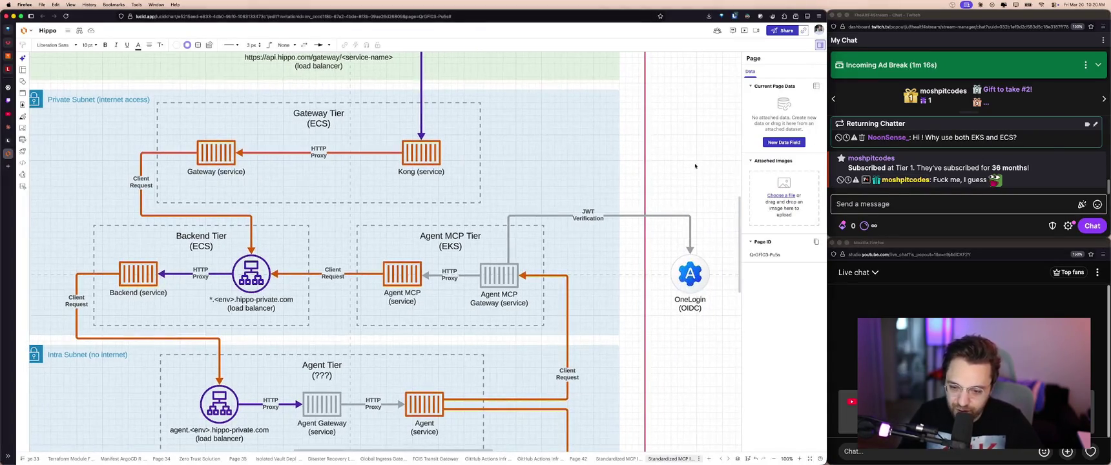
click(689, 272)
key(Escape)
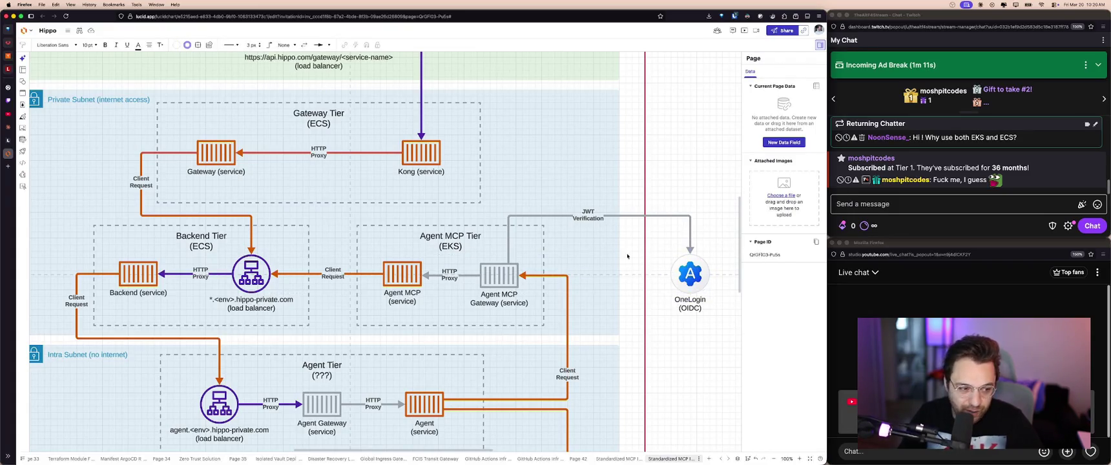
scroll(618, 264, left, 2)
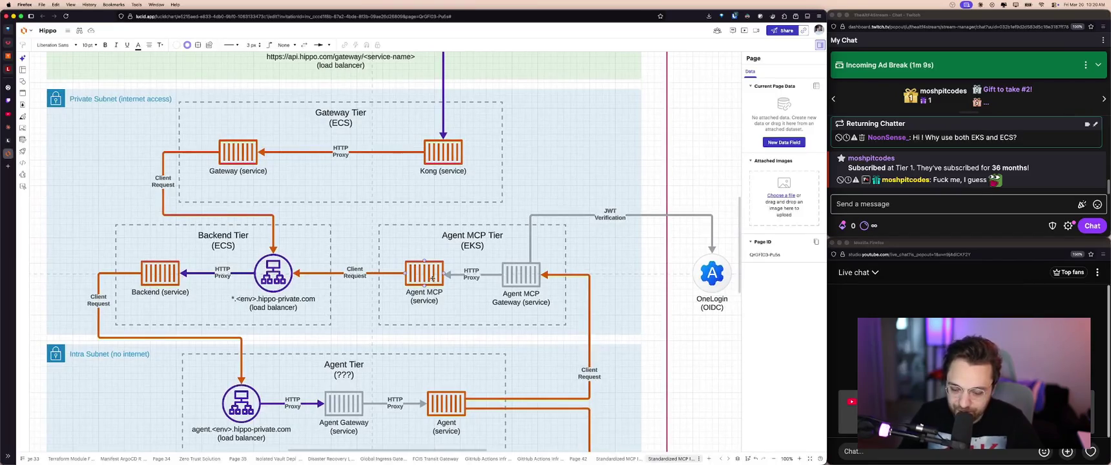
scroll(470, 286, left, 3)
scroll(469, 286, down, 1)
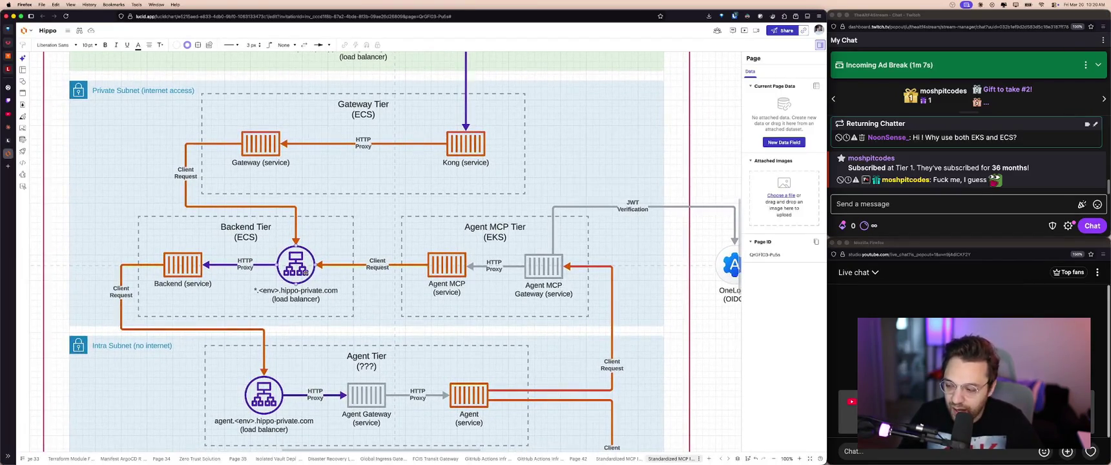
click(183, 265)
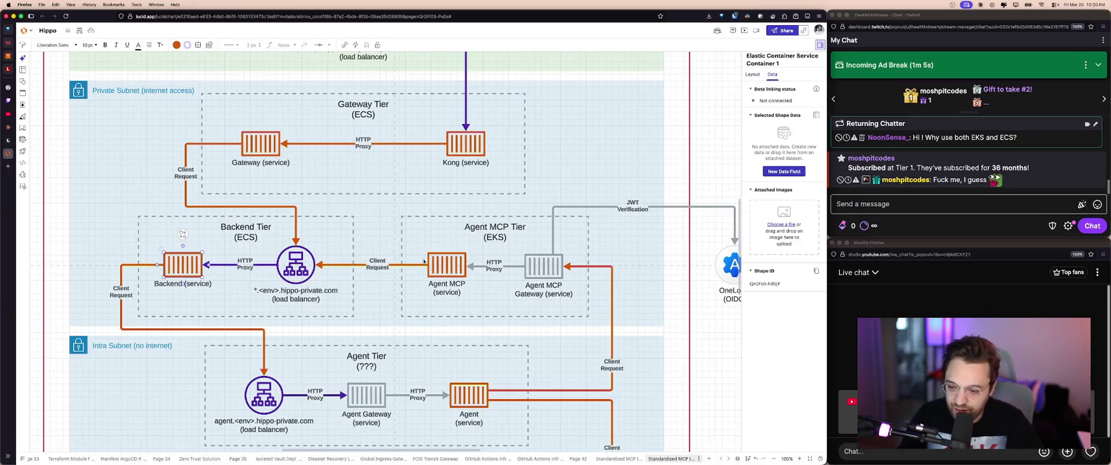
click(445, 263)
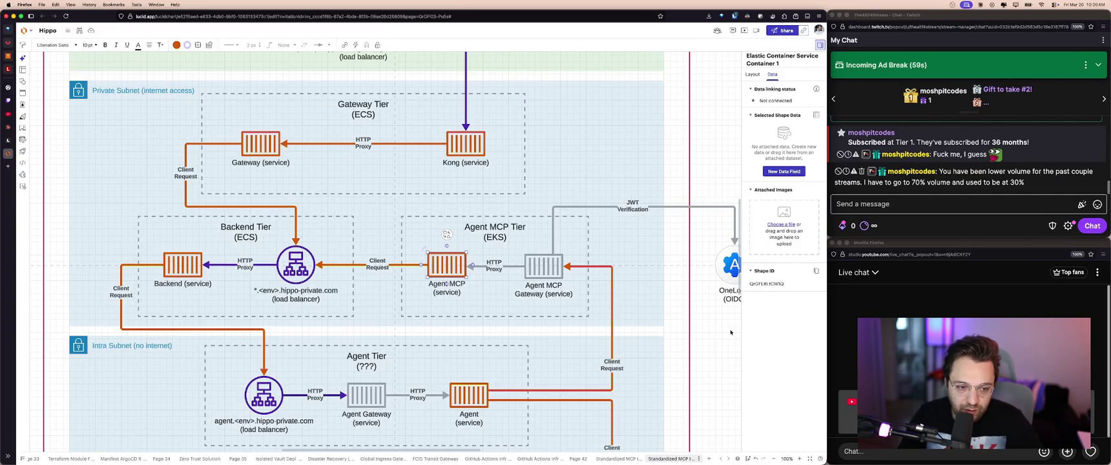
key(Escape)
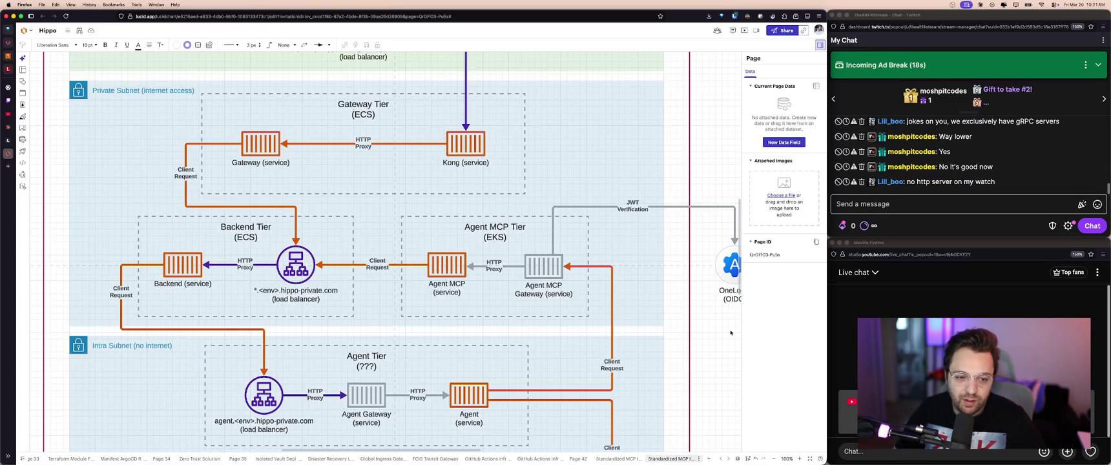
click(911, 204)
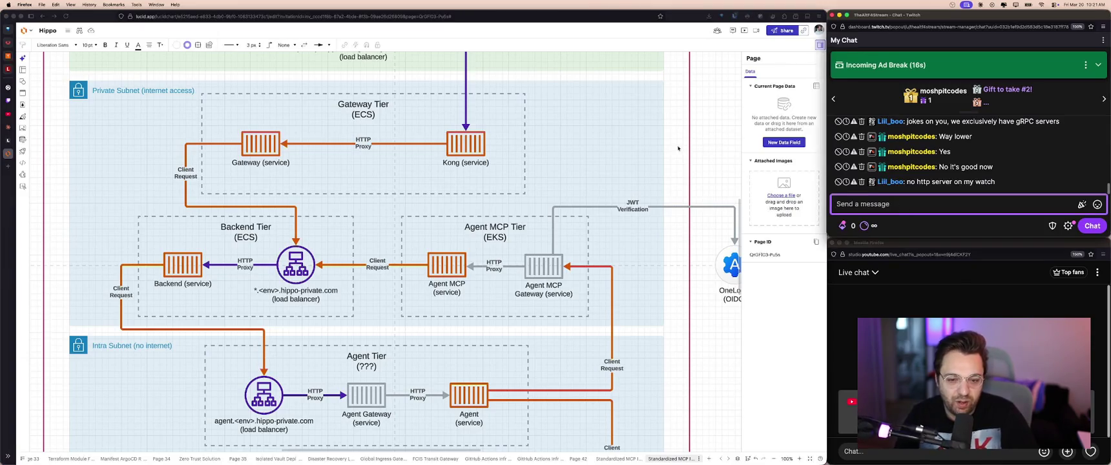
key(super+Tab)
click(932, 157)
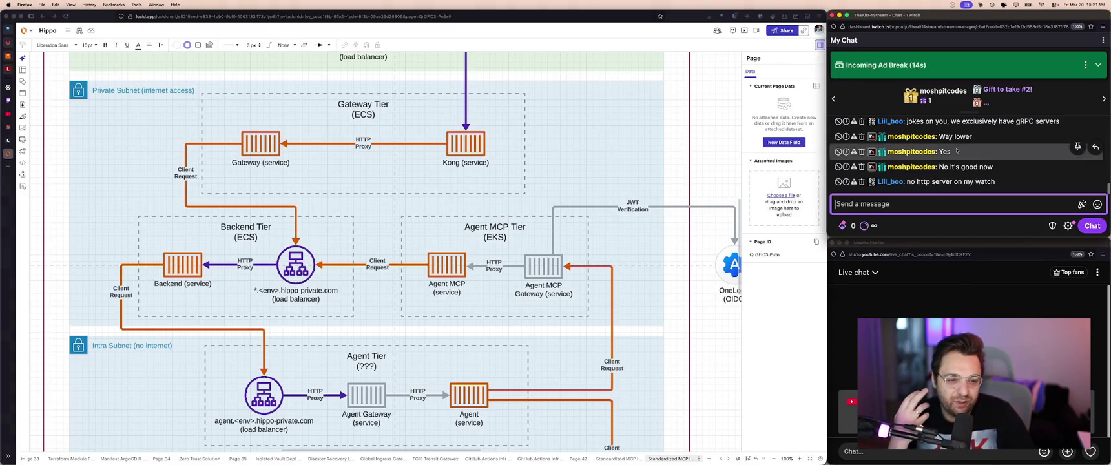
scroll(1022, 142, up, 1)
click(969, 182)
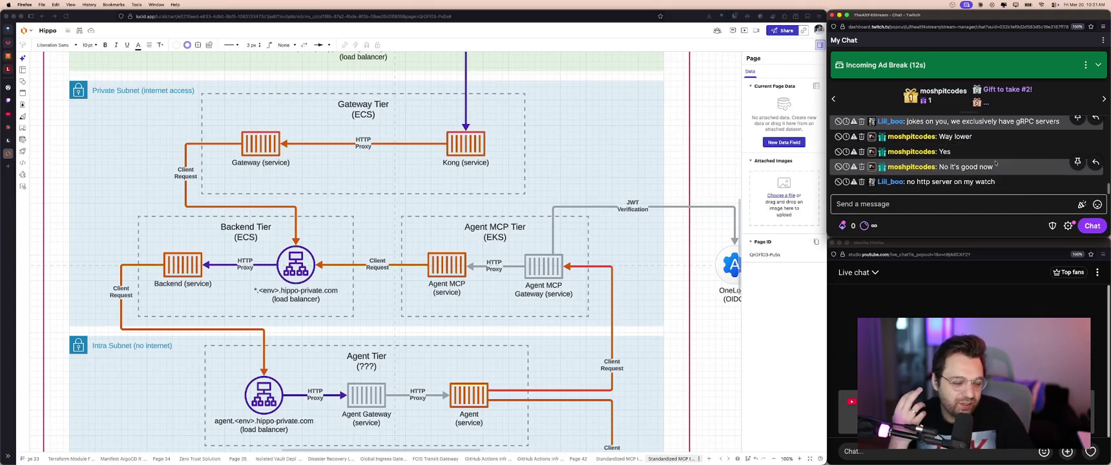
click(686, 172)
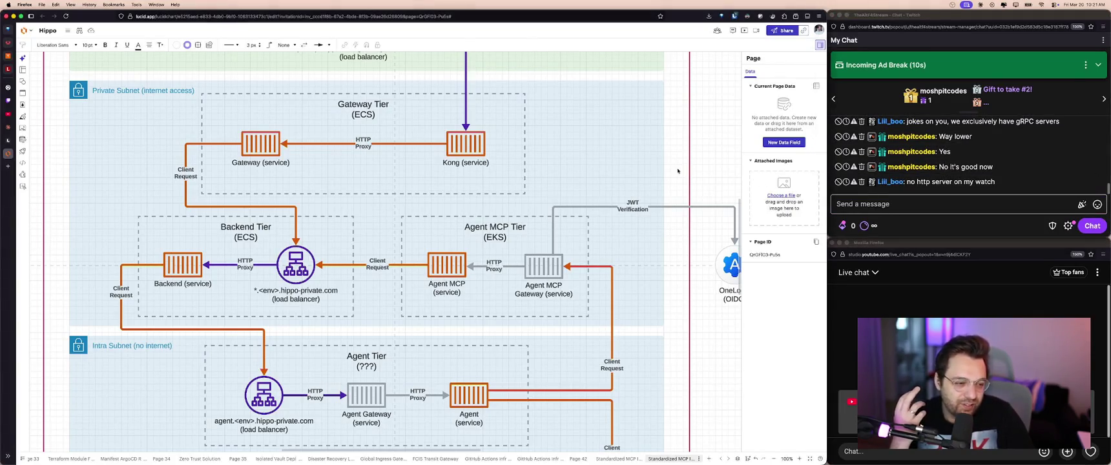
drag(701, 170, 692, 172)
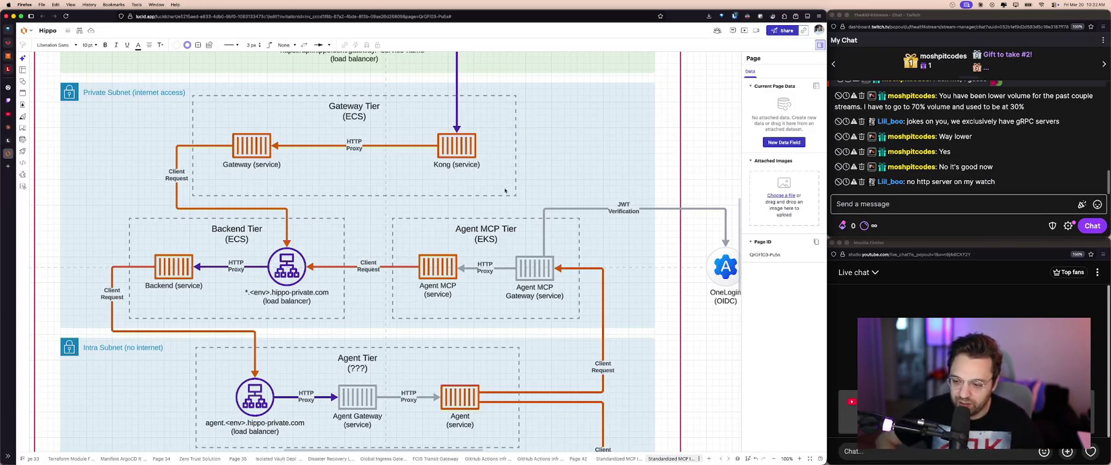
click(289, 260)
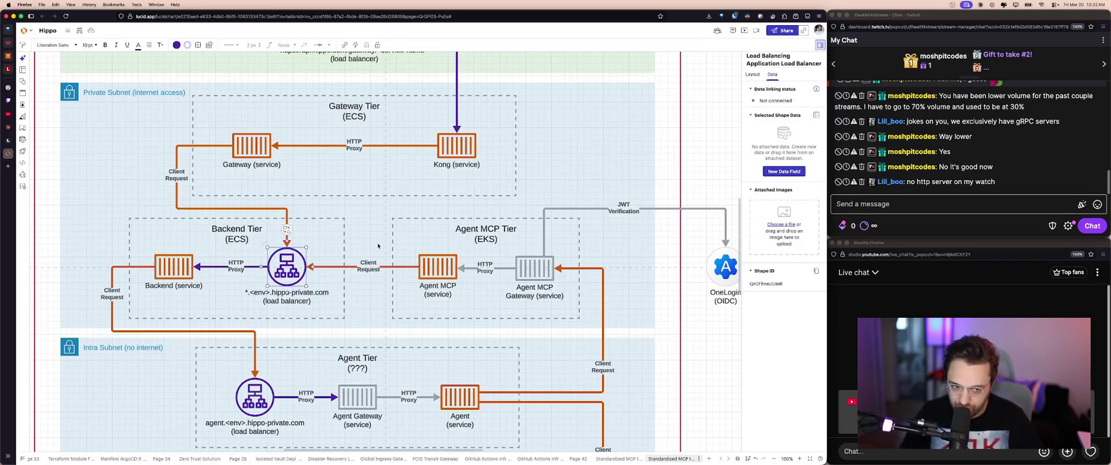
click(185, 262)
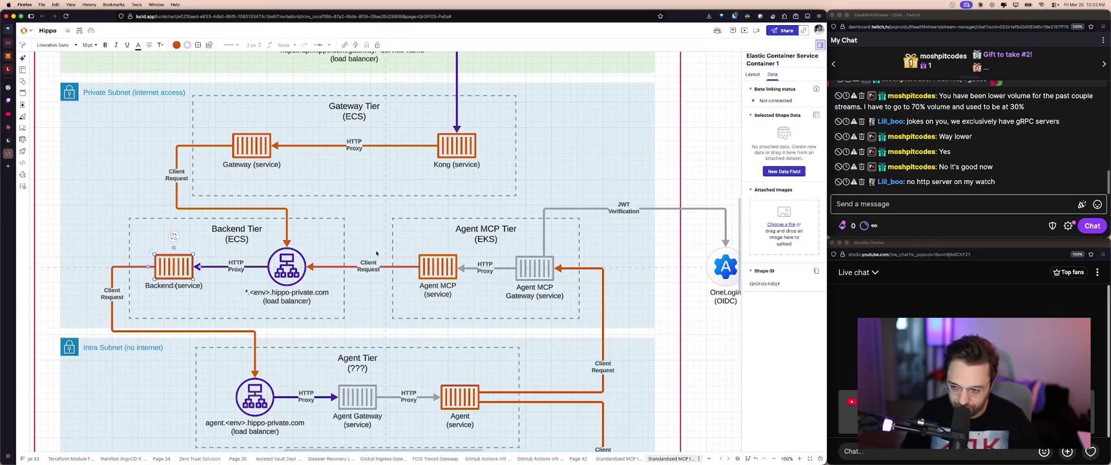
click(376, 253)
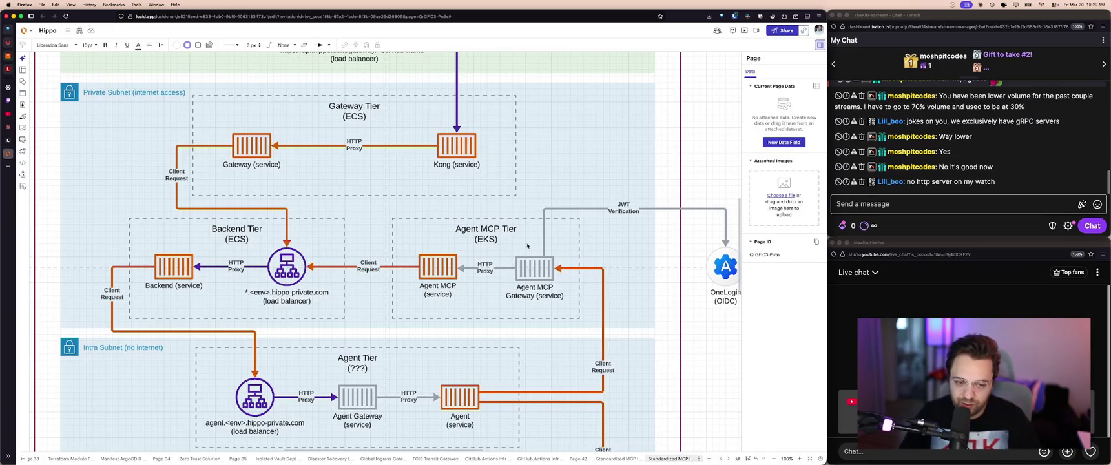
scroll(526, 243, right, 3)
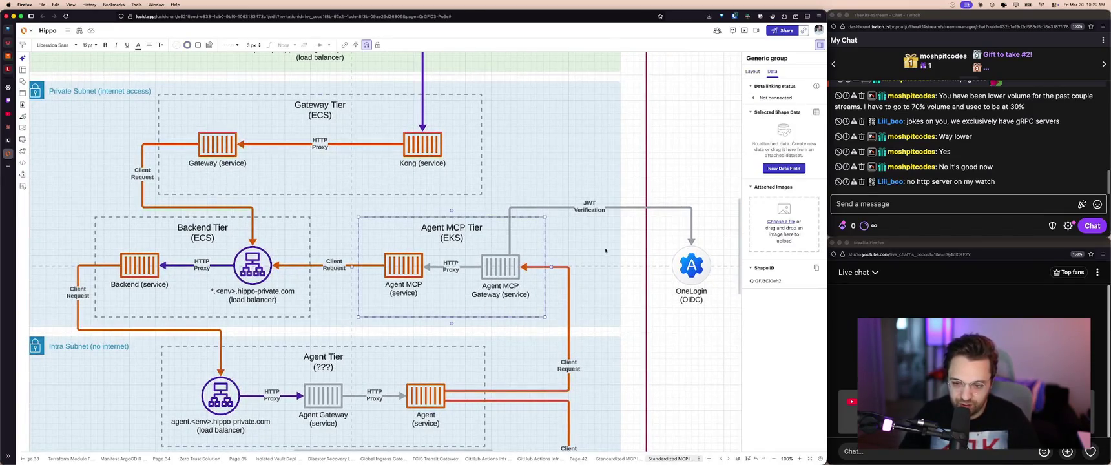
click(477, 246)
click(501, 264)
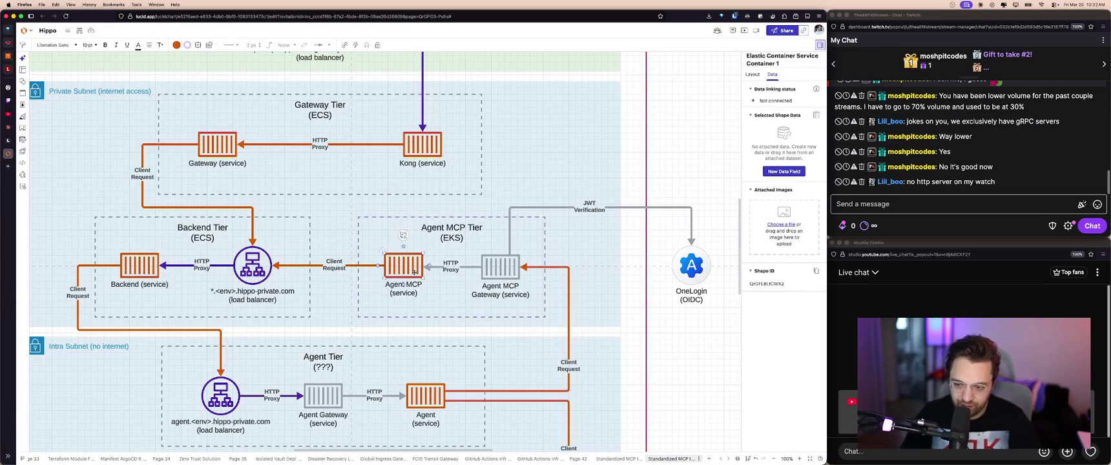
click(632, 242)
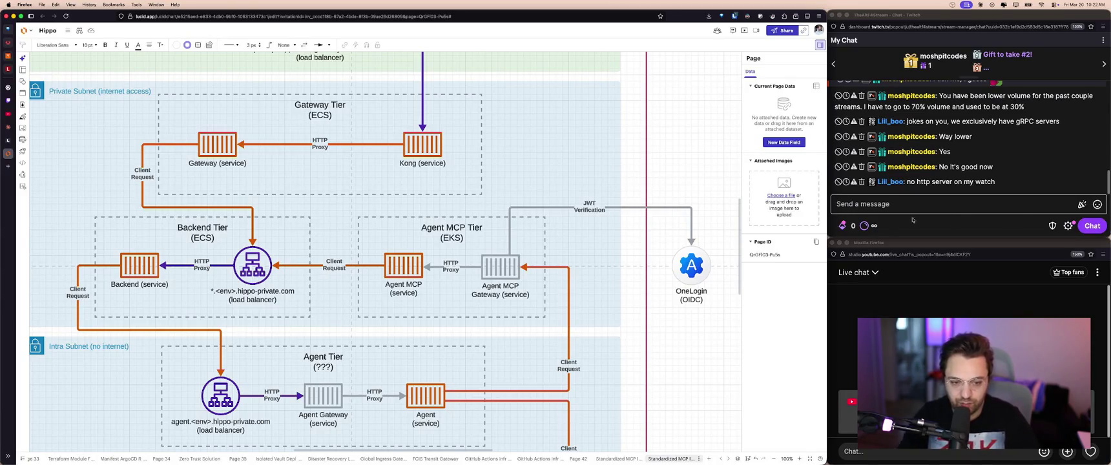
Type 'Agents' in the Twitch chat field, then clear it and return to the diagram.
click(948, 204)
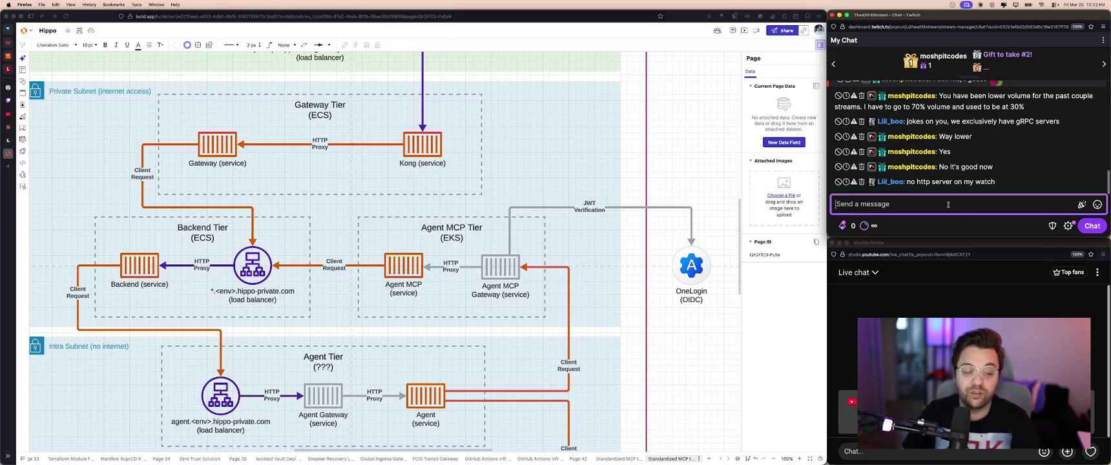
text(Agents)
key(ctrl+a)
key(BackSpace)
click(1099, 67)
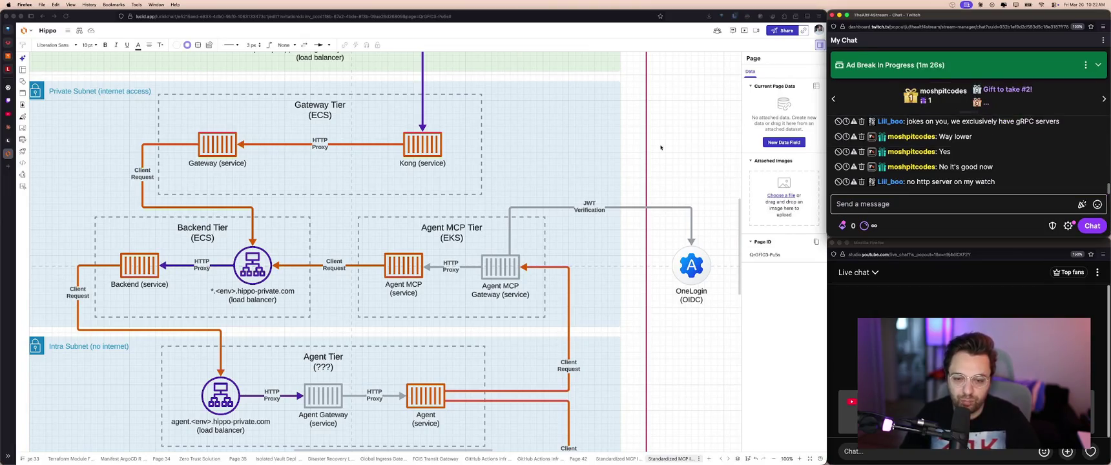
click(648, 163)
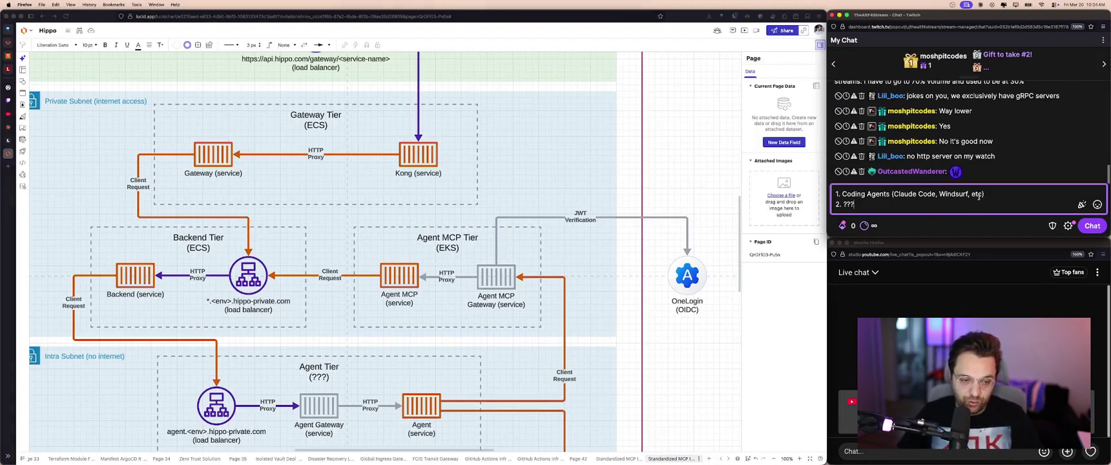
mouse_move(955, 172)
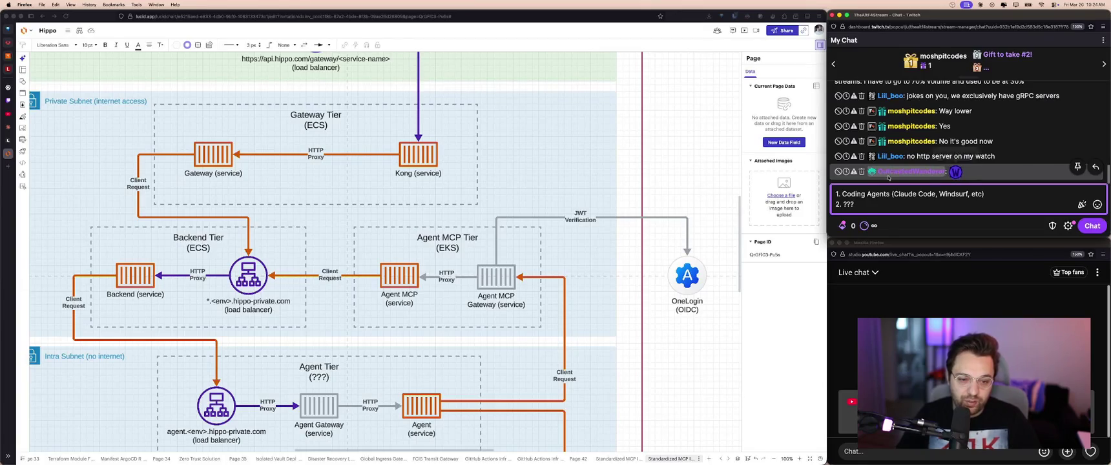
Select the 'Coding Agents' first line of the chat draft several times.
drag(996, 193, 863, 187)
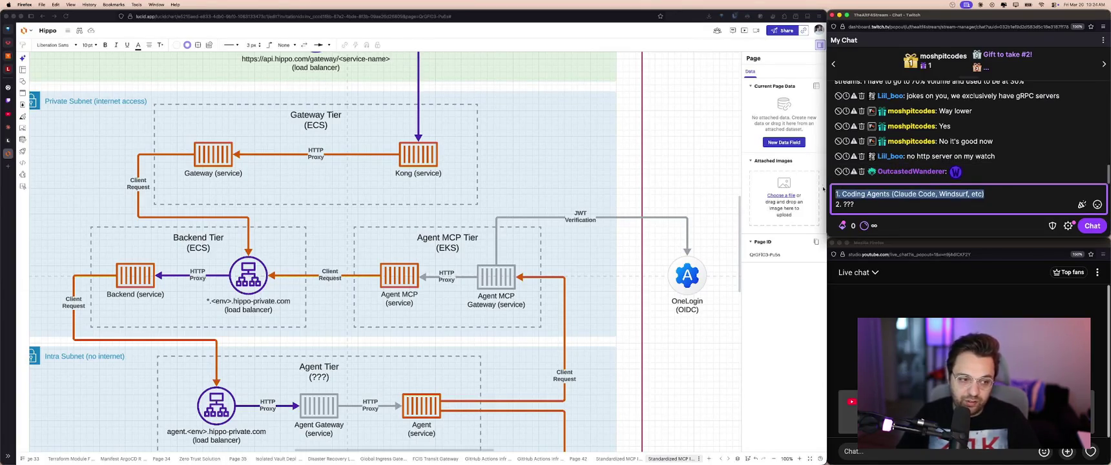
drag(985, 194, 837, 193)
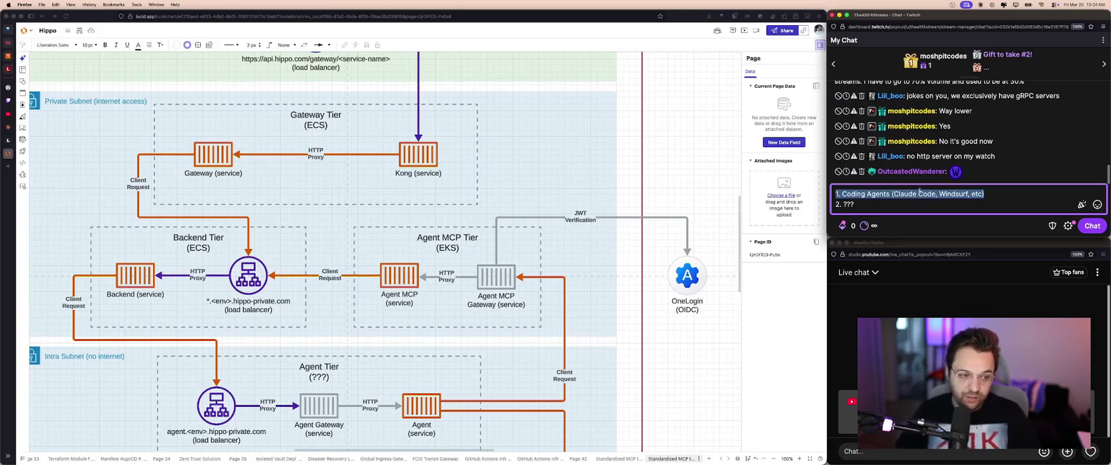
click(993, 193)
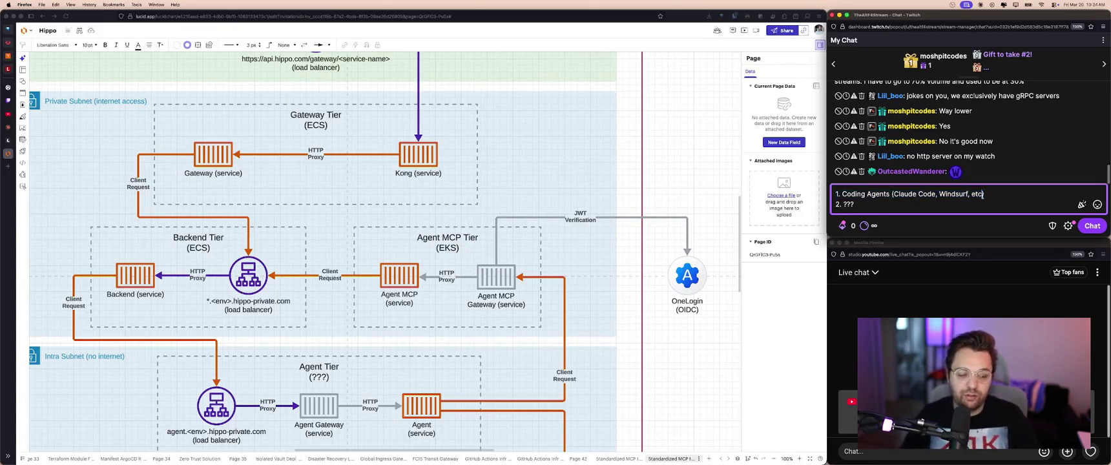
drag(993, 193, 838, 185)
click(988, 195)
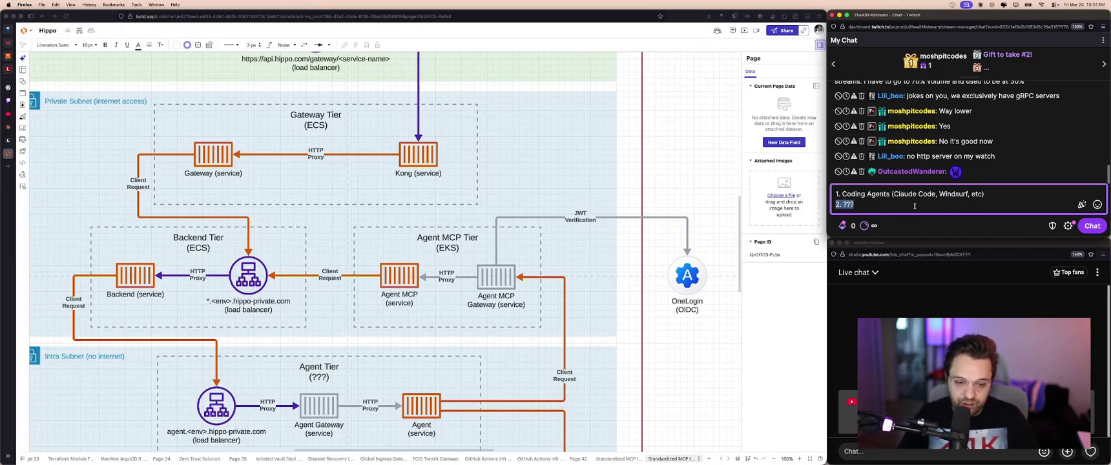
drag(1011, 195, 835, 193)
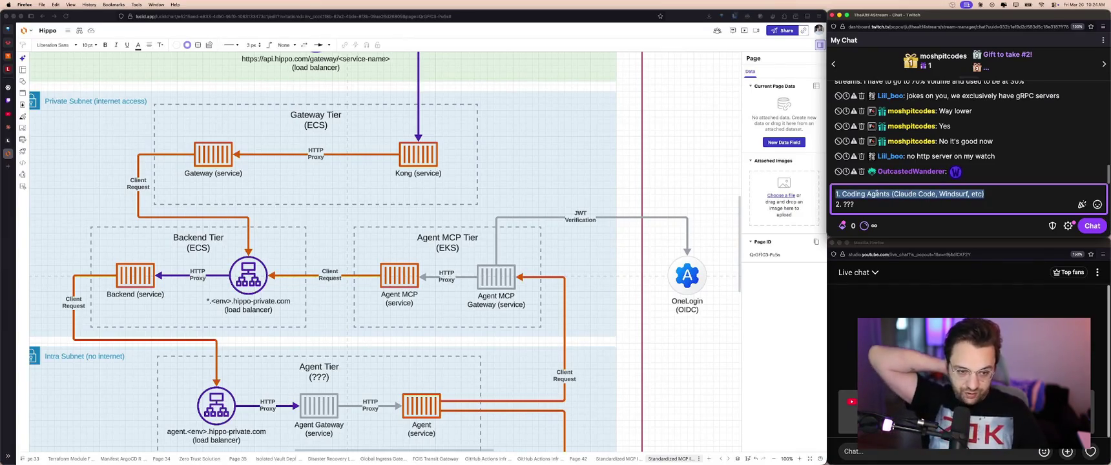
key(Right)
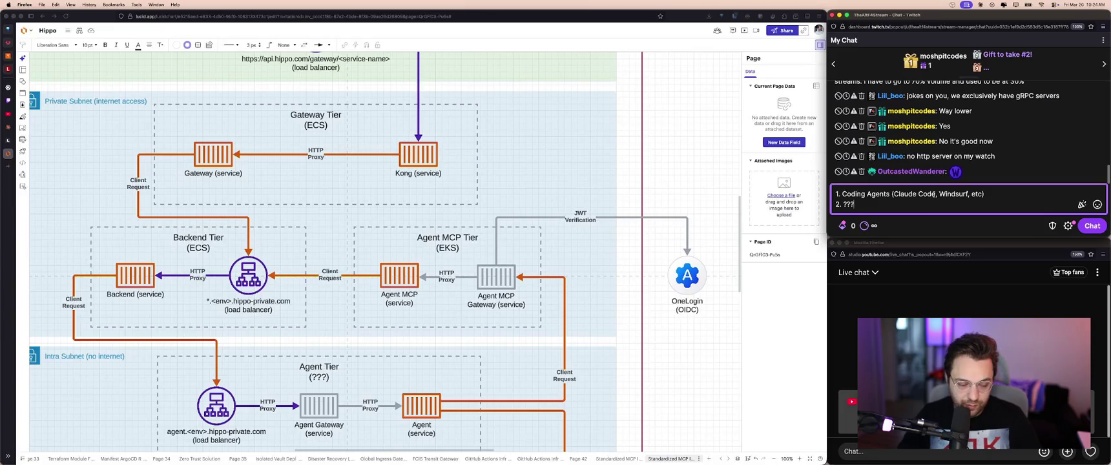
drag(995, 193, 835, 194)
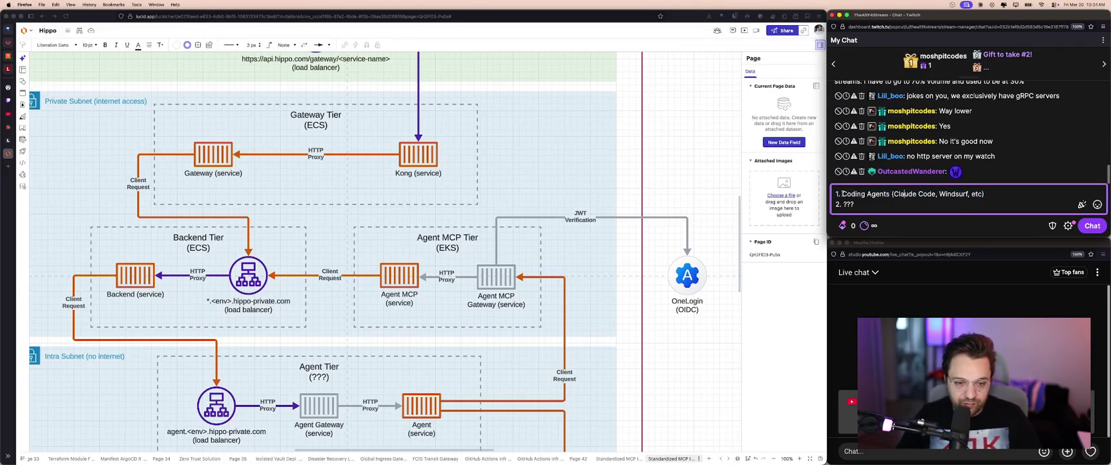
click(999, 192)
drag(999, 192, 850, 185)
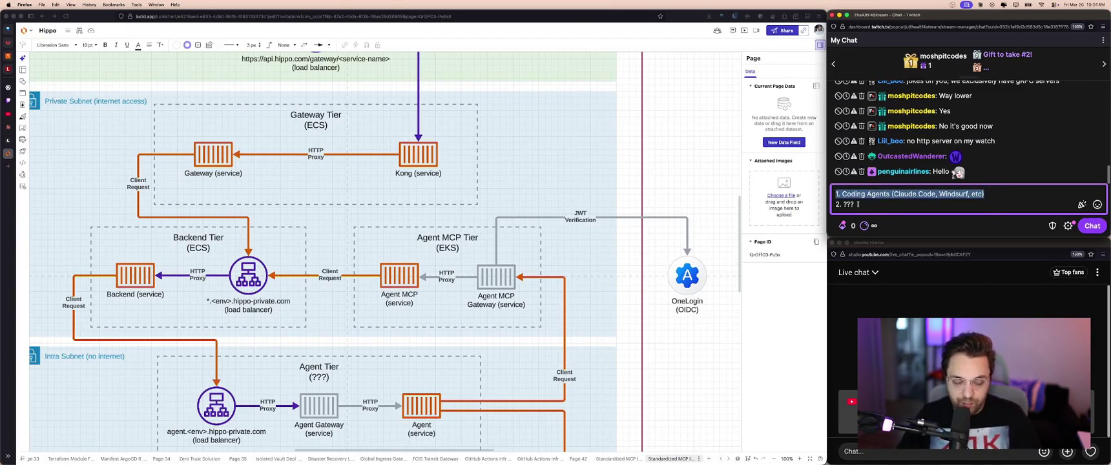
Replace the second item's '???' placeholder with 'Model Context Protocols (MCPs)'.
key(Down)
key(BackSpace)
key(BackSpace)
key(BackSpace)
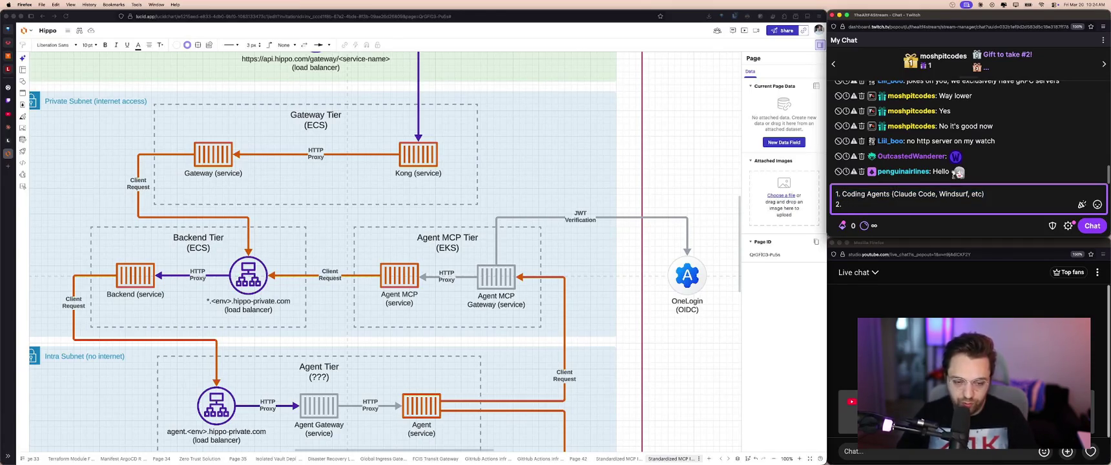
text(Mod)
text(Context Cp)
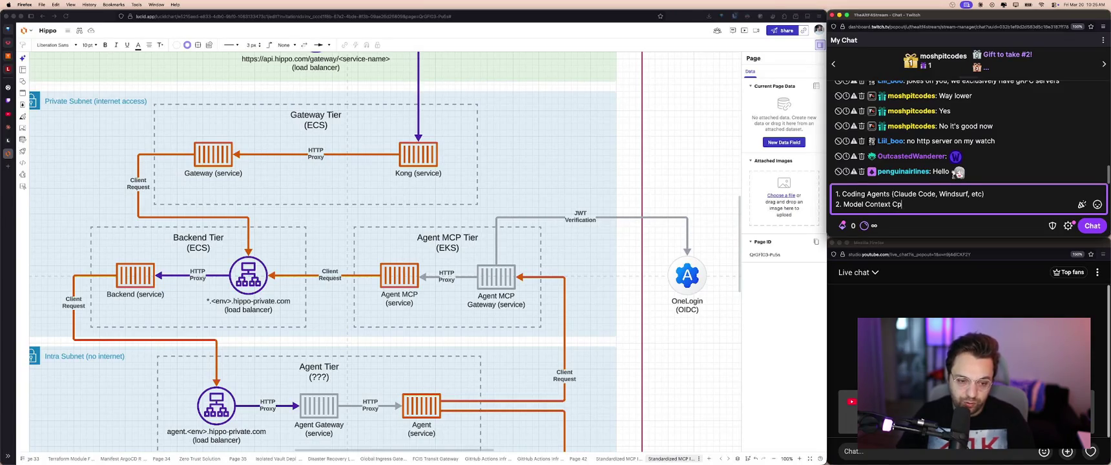
text(MVCP)
key(BackSpace)
key(BackSpace)
key(BackSpace)
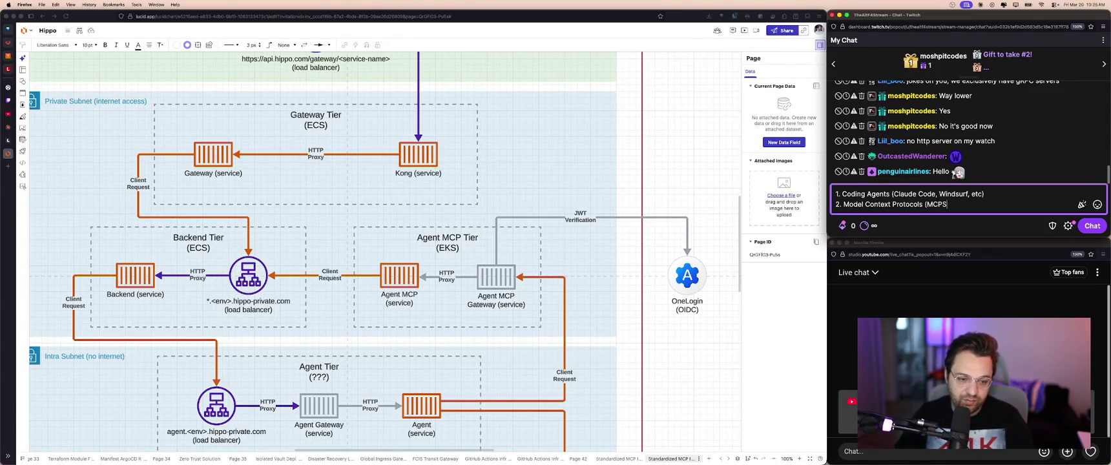
text())
Select the first two list items in turn, leaving the caret at the end of item 2.
click(917, 194)
drag(965, 204, 835, 204)
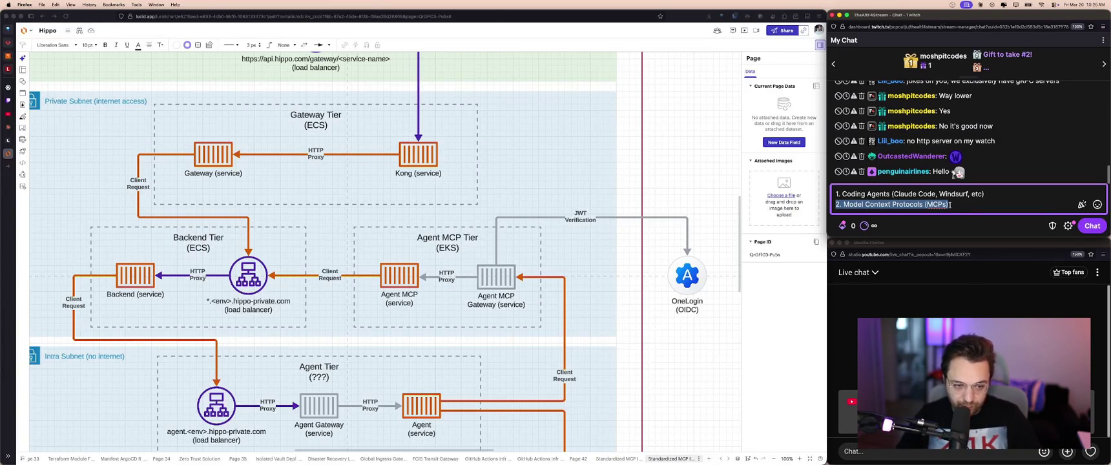
drag(984, 194, 820, 188)
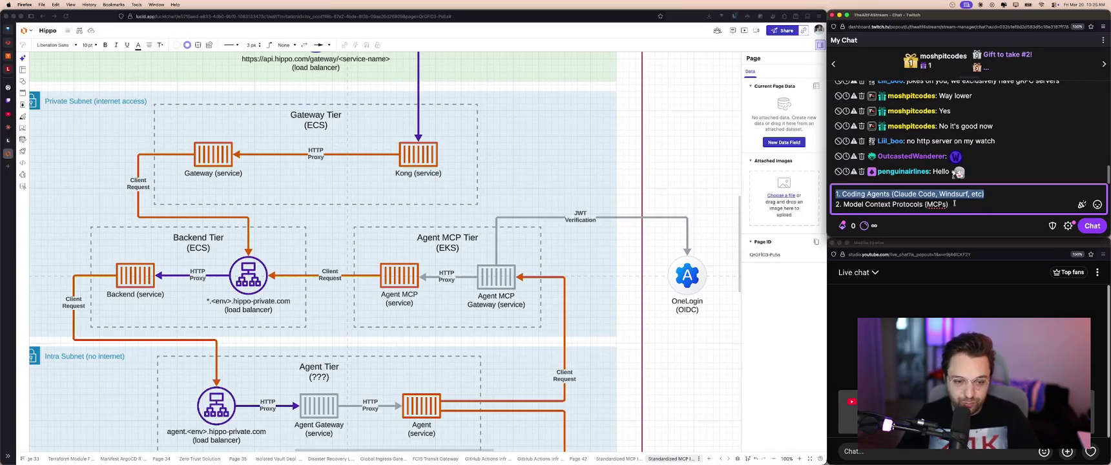
drag(951, 204, 793, 203)
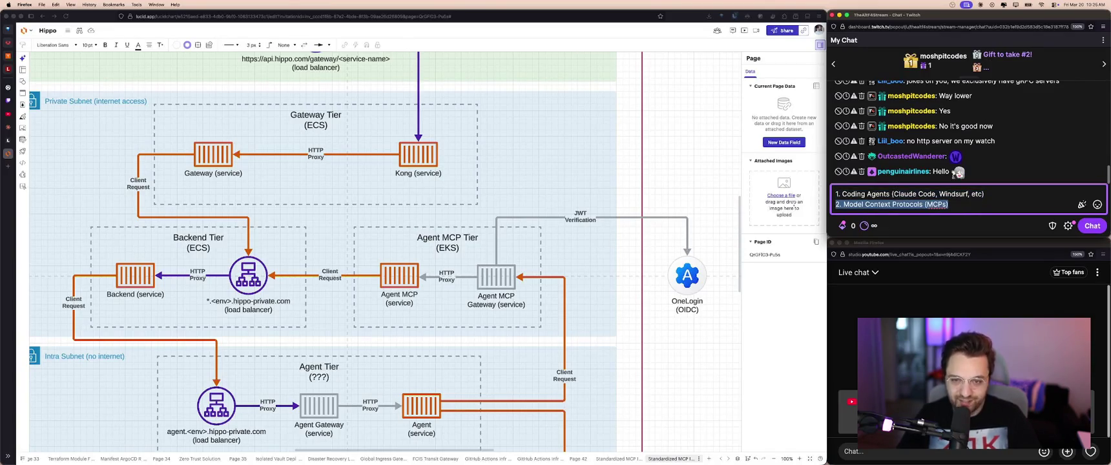
click(950, 204)
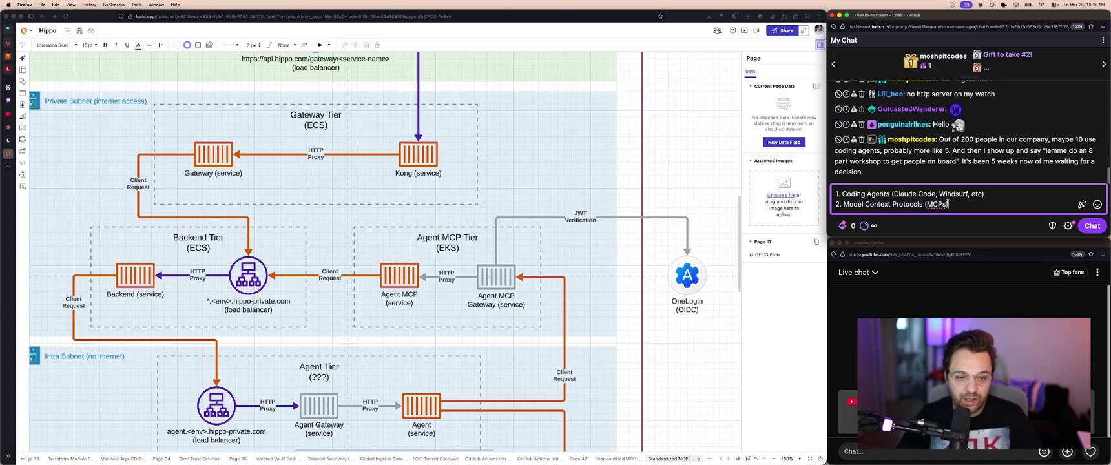
drag(958, 203, 830, 204)
click(979, 210)
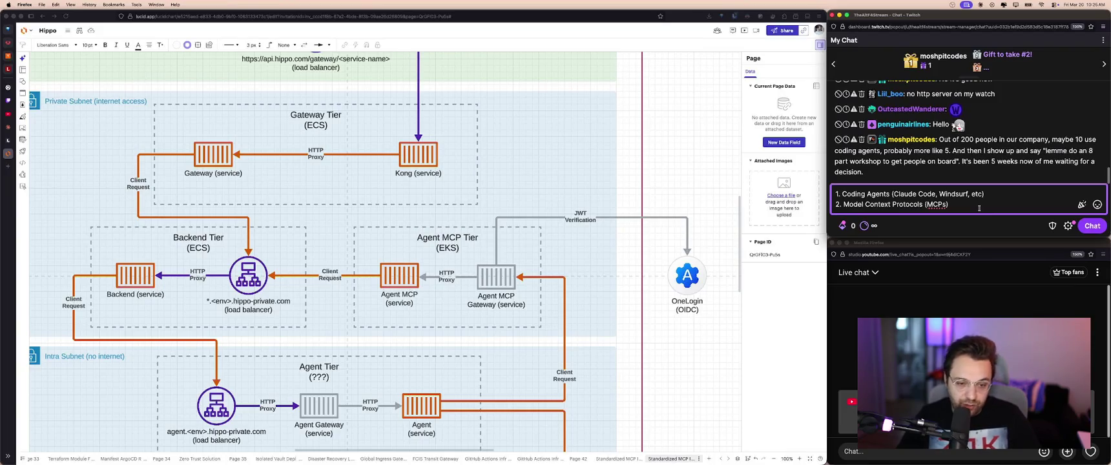
drag(996, 195, 821, 196)
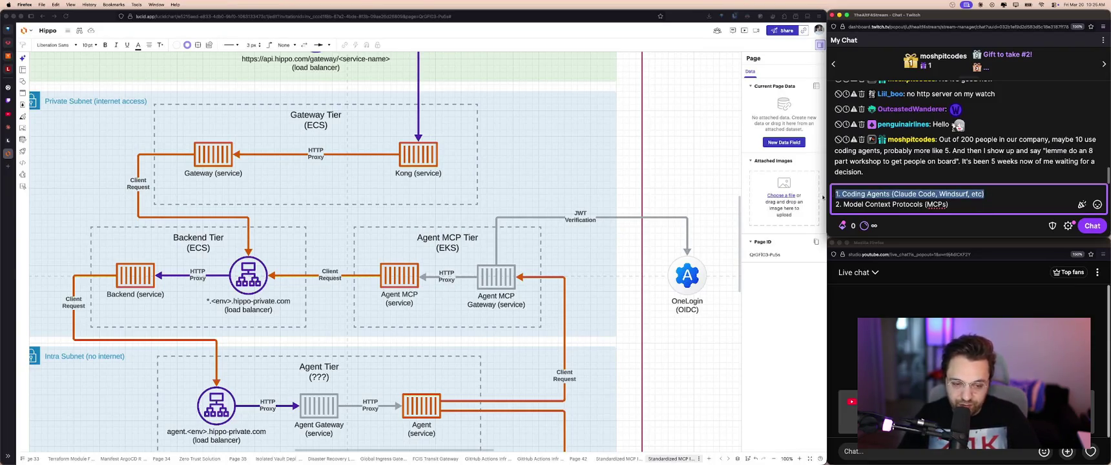
click(963, 204)
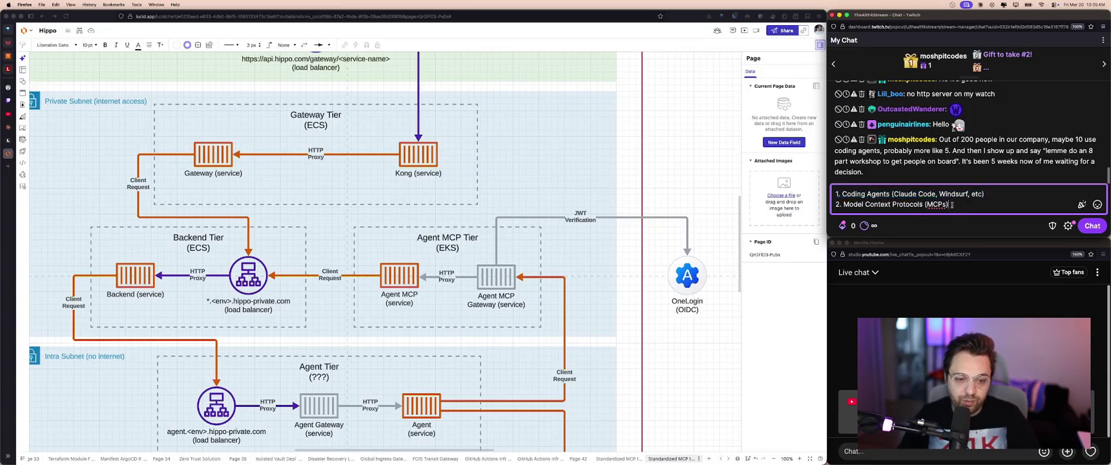
Add a third line, '3. Agentic Services', to the chat draft.
key(shift+Return)
text(3. Agentic Services)
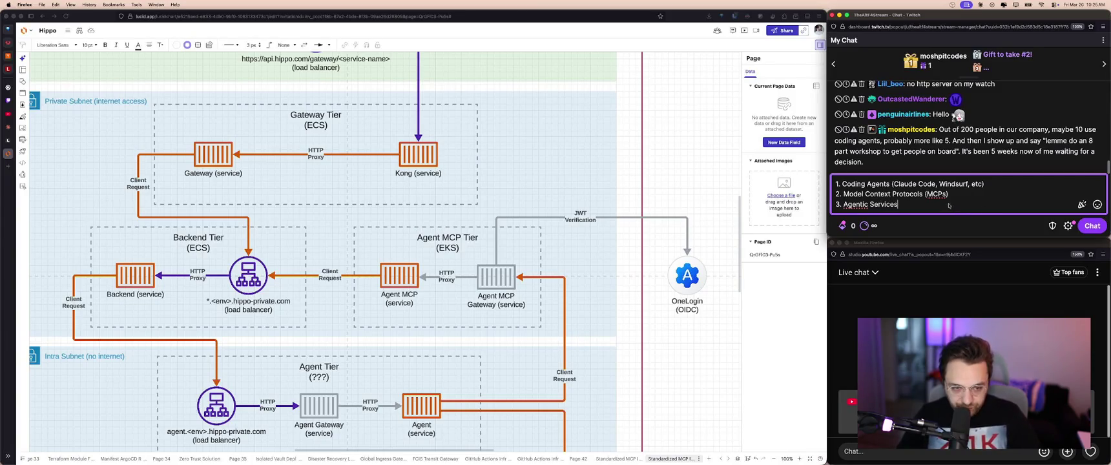
mouse_move(988, 193)
mouse_down()
mouse_move(800, 196)
mouse_move(988, 184)
mouse_move(829, 178)
mouse_up()
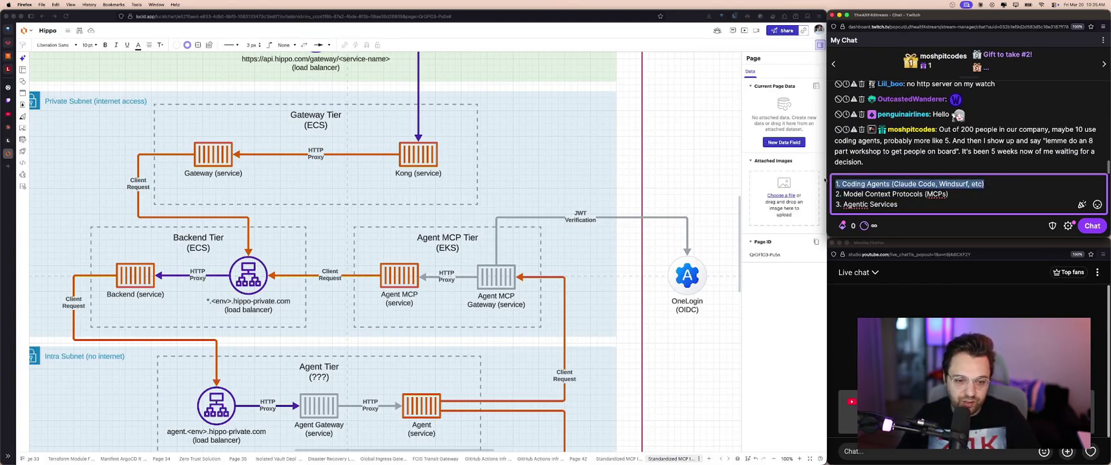
click(890, 183)
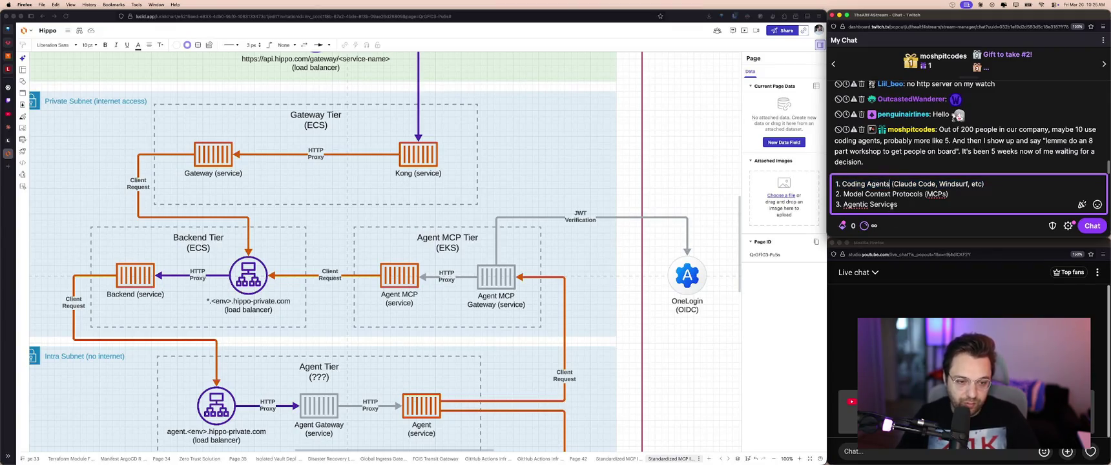
click(1006, 182)
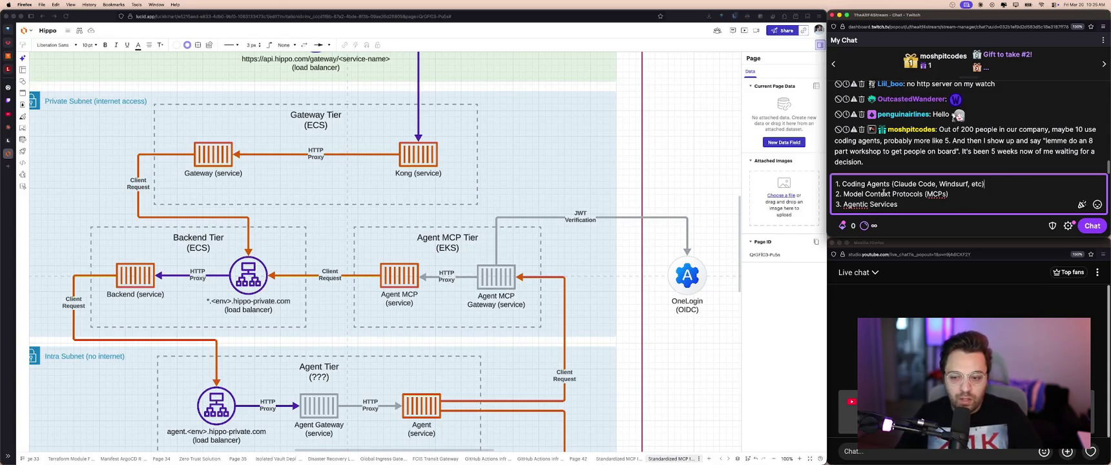
scroll(603, 196, left, 5)
scroll(603, 196, up, 3)
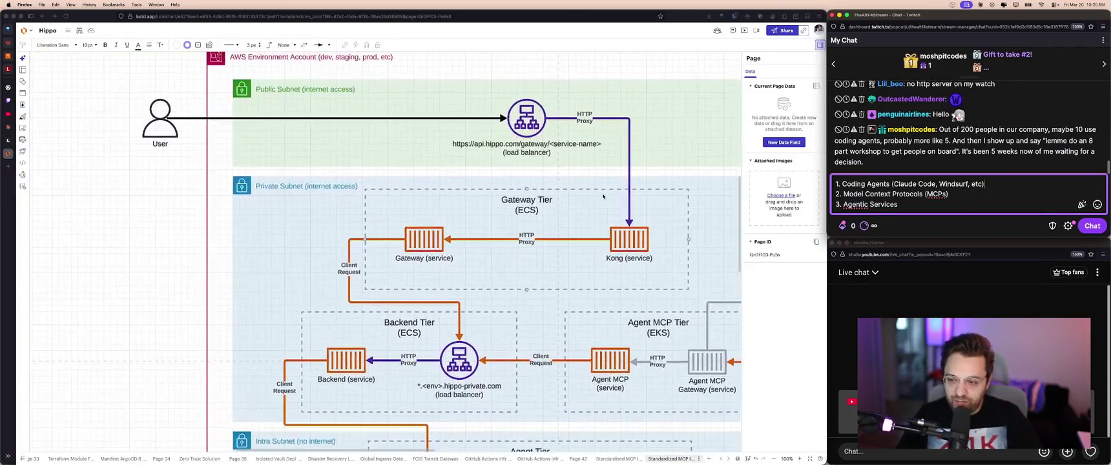
scroll(603, 197, right, 2)
scroll(600, 198, right, 2)
scroll(595, 201, down, 2)
scroll(594, 200, right, 2)
scroll(581, 204, down, 2)
scroll(581, 204, left, 2)
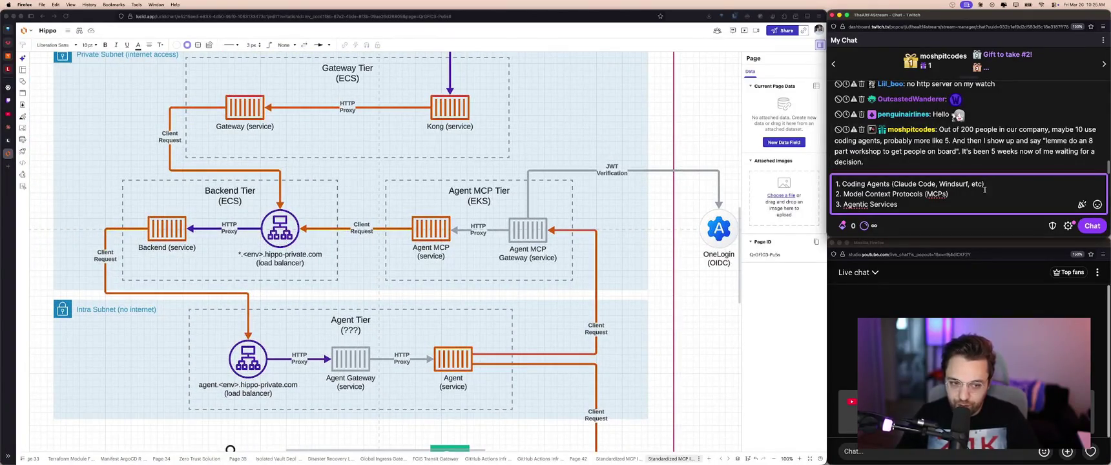
drag(981, 188, 814, 181)
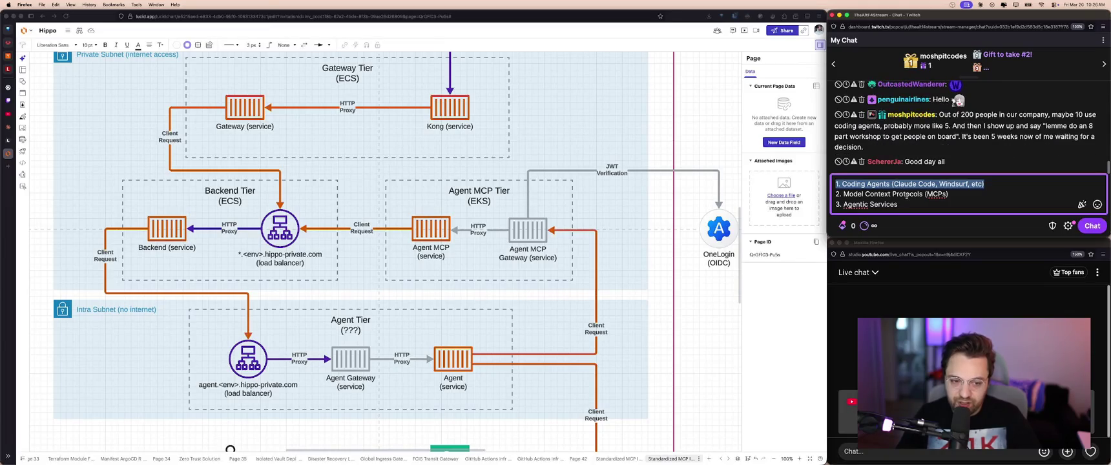
drag(898, 204, 835, 194)
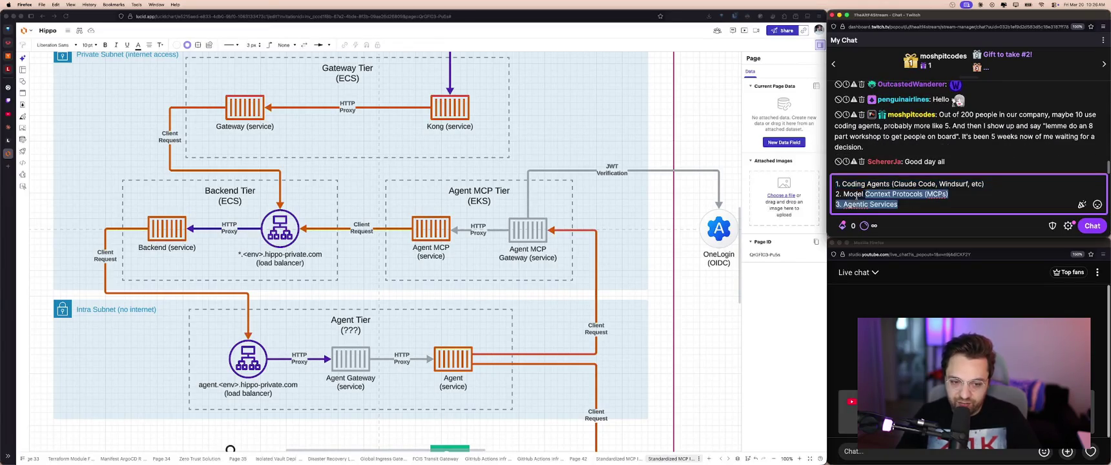
click(704, 170)
scroll(582, 200, right, 1)
click(467, 232)
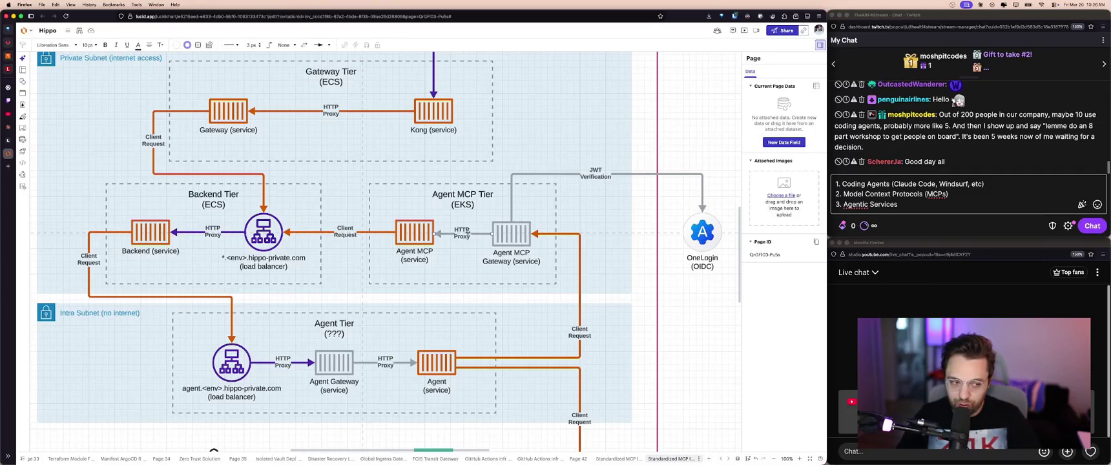
click(962, 202)
scroll(698, 153, right, 1)
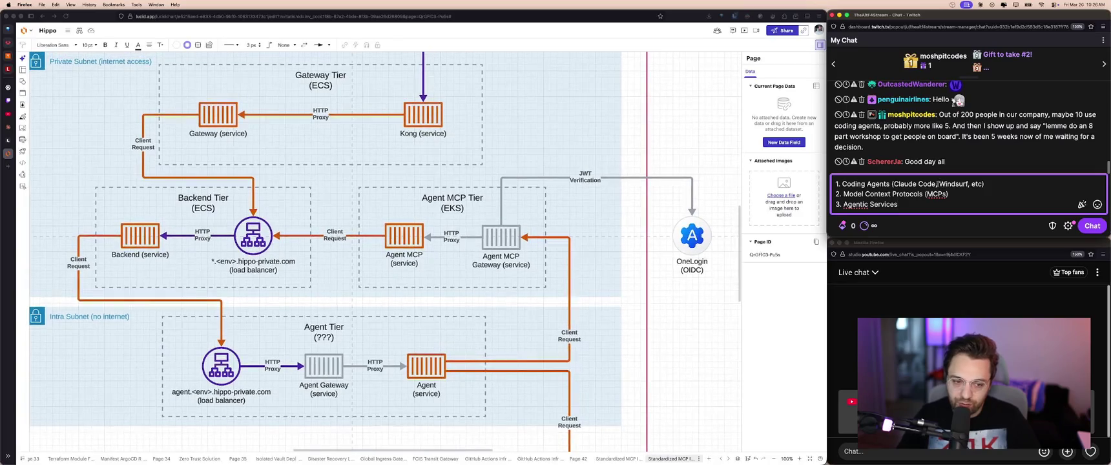
double_click(944, 185)
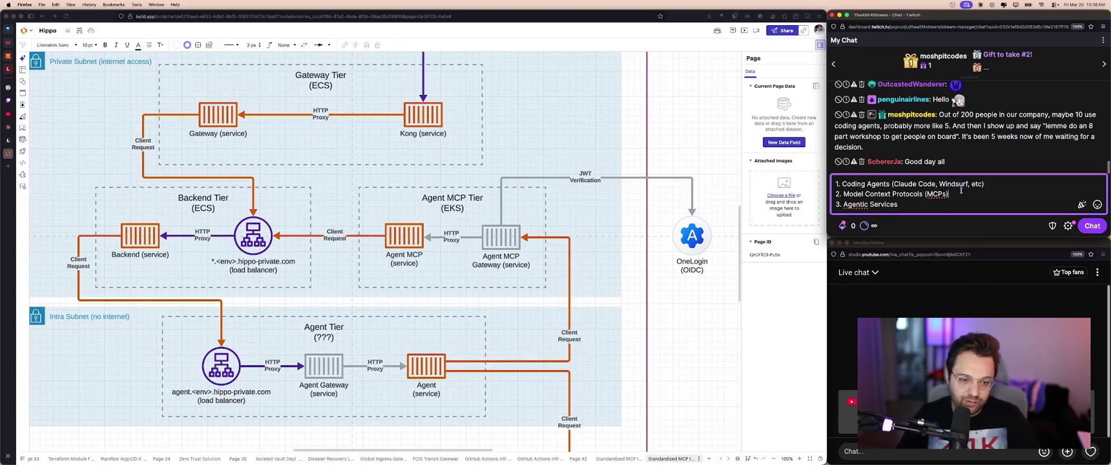
triple_click(997, 184)
click(997, 185)
triple_click(998, 186)
click(1000, 188)
triple_click(999, 187)
click(1000, 187)
triple_click(999, 187)
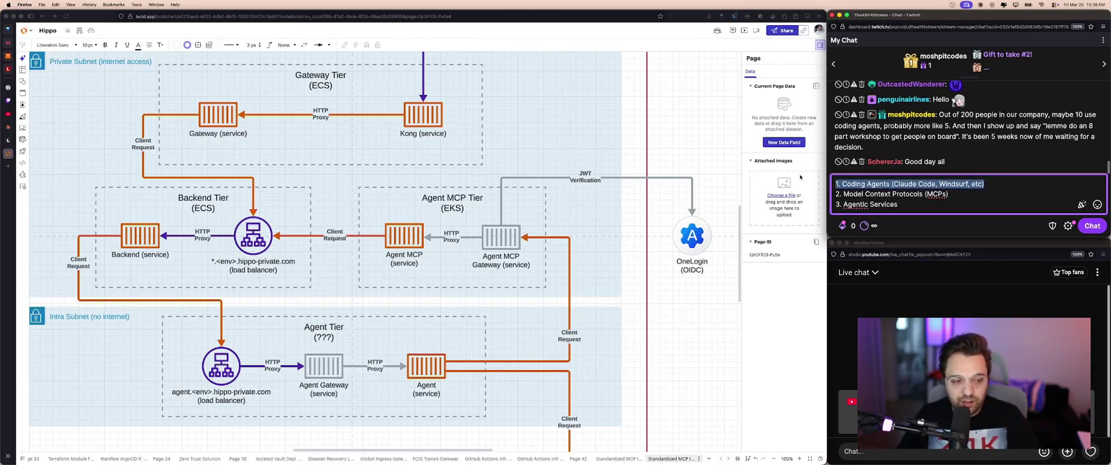
click(963, 183)
triple_click(964, 184)
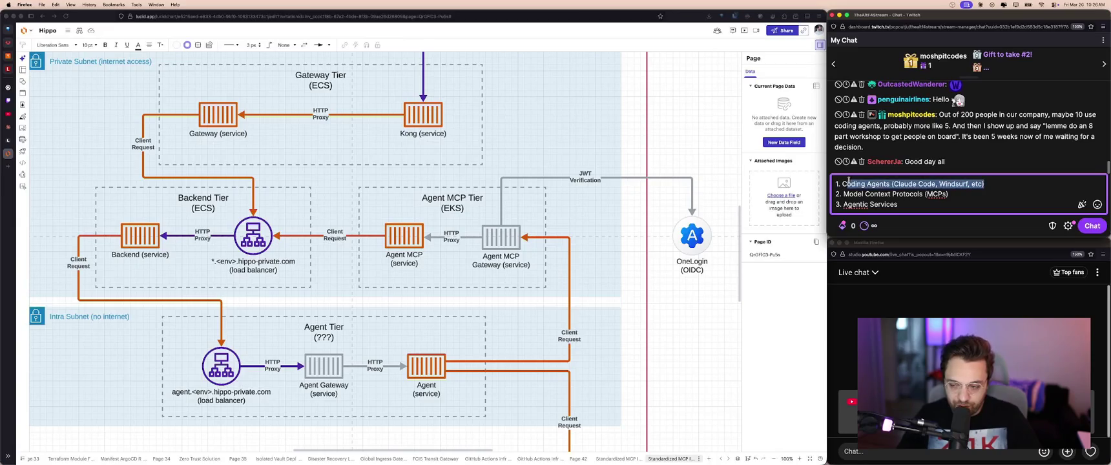
click(995, 185)
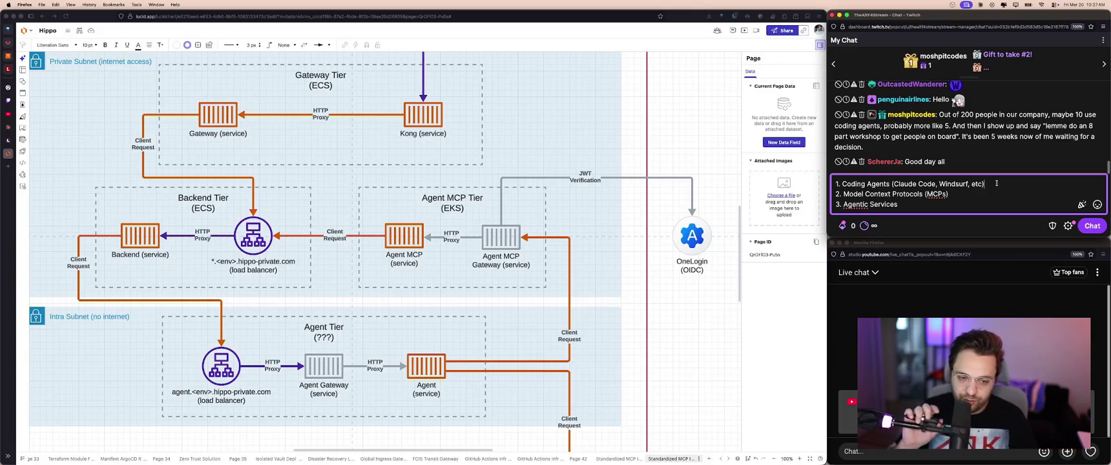
Repeatedly select the first list item, Coding Agents (Claude Code, Windsurf, etc), in the chat draft.
triple_click(995, 184)
click(996, 184)
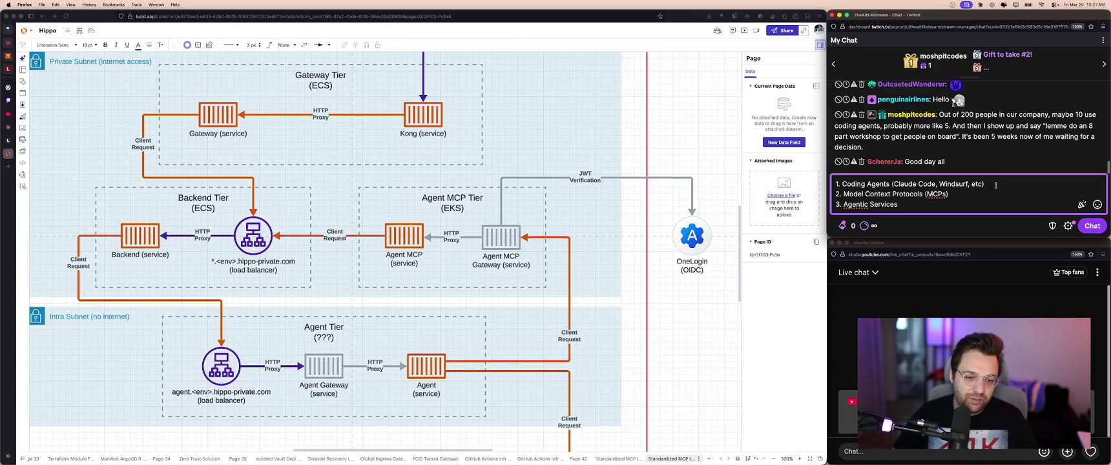
triple_click(995, 184)
click(995, 184)
triple_click(996, 184)
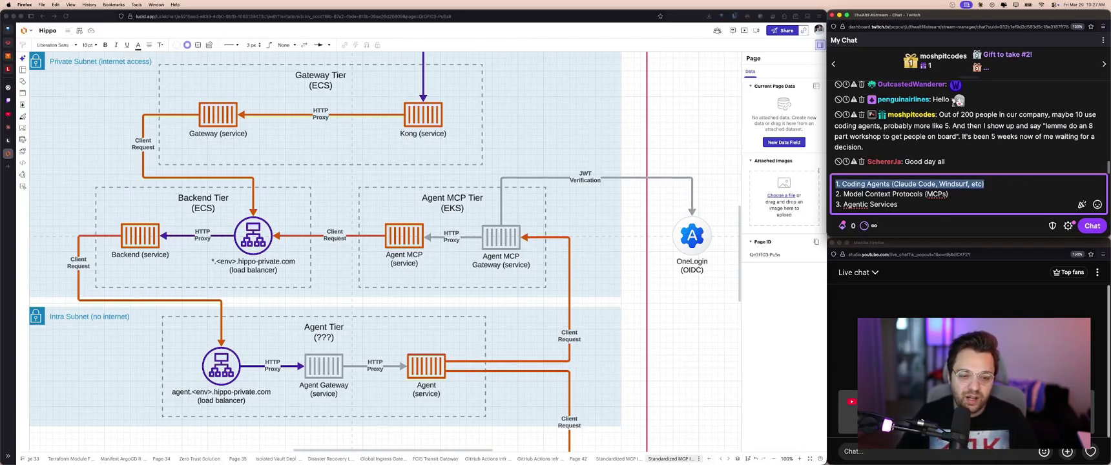
click(995, 185)
triple_click(995, 184)
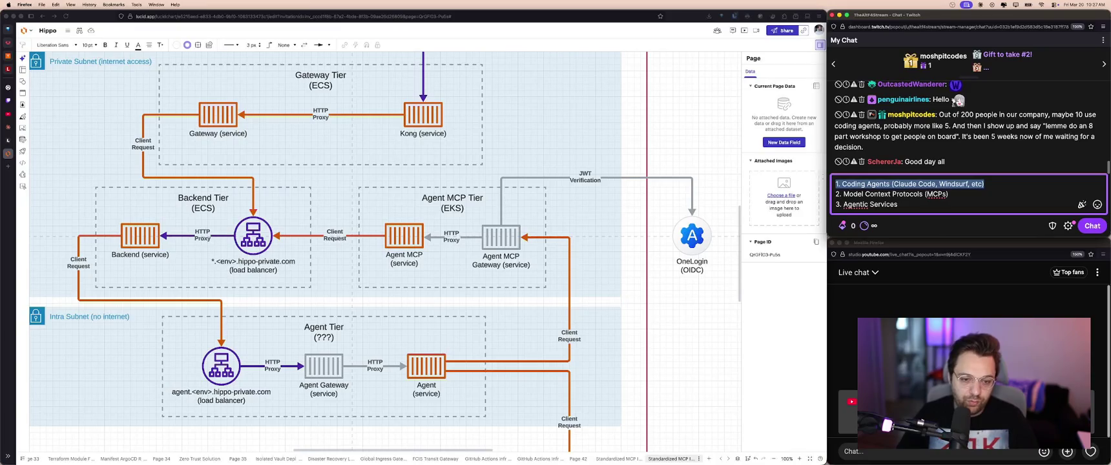
drag(983, 184, 831, 183)
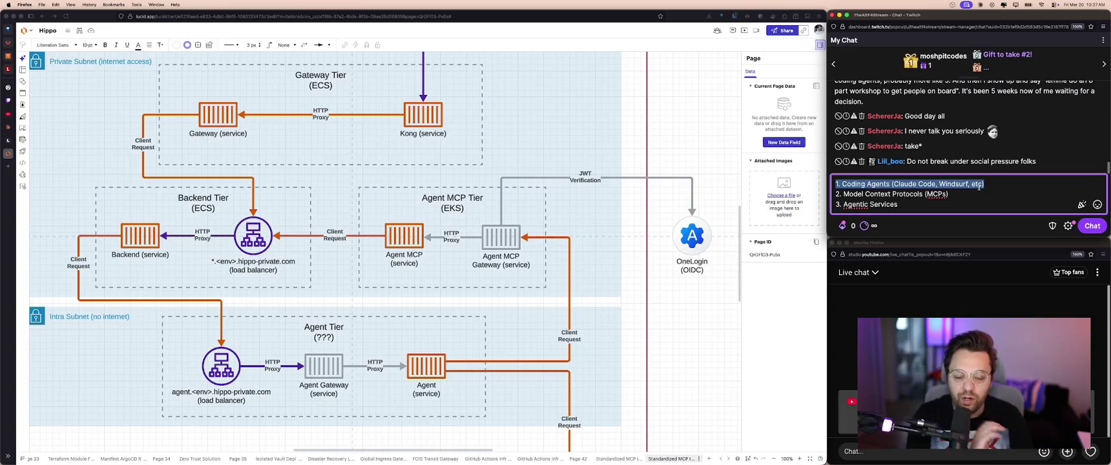
Select the Model Context Protocols (MCPs) line in the draft, then refocus the Hippo diagram.
click(978, 187)
triple_click(976, 186)
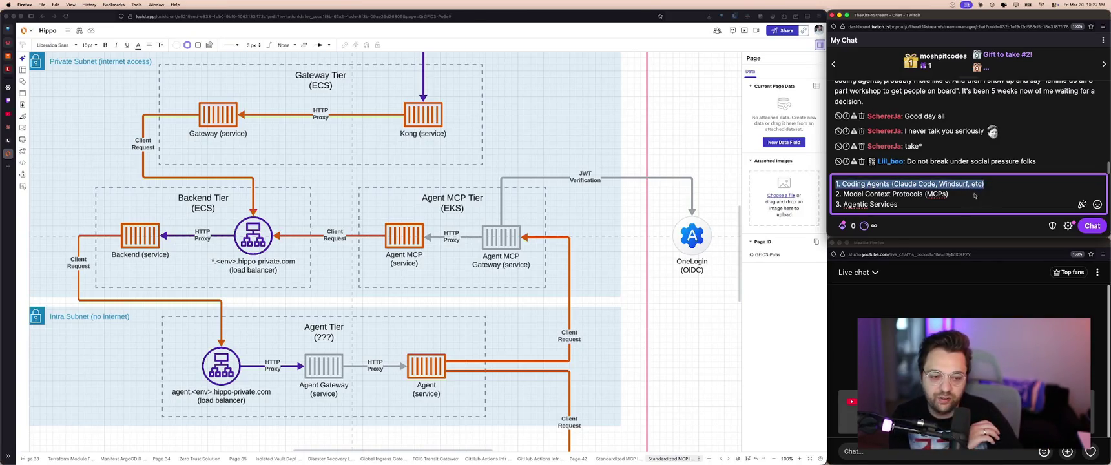
click(973, 195)
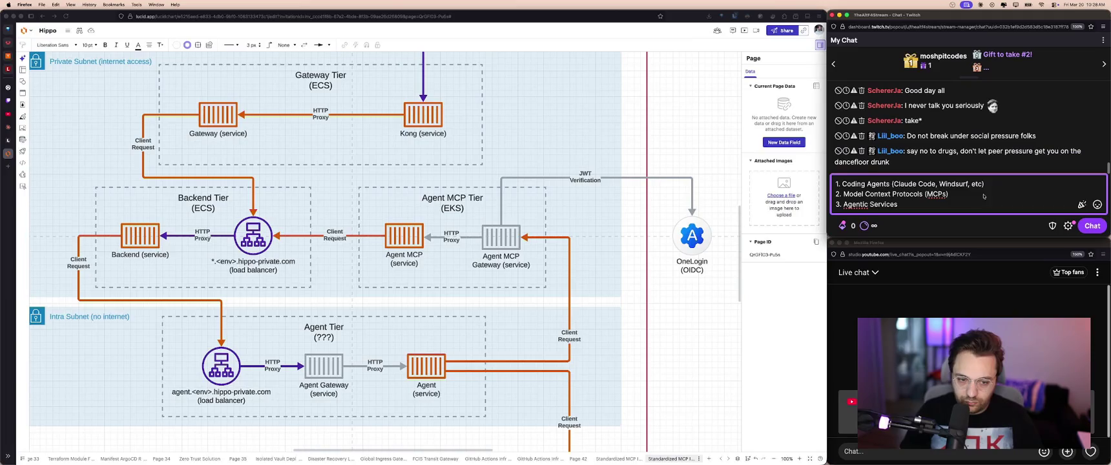
drag(984, 196, 837, 195)
click(962, 198)
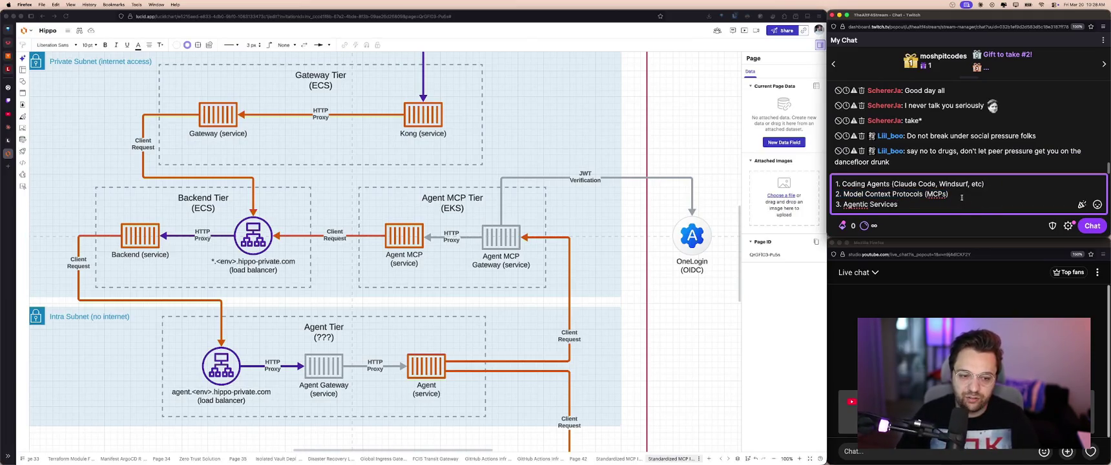
click(687, 153)
scroll(686, 166, up, 2)
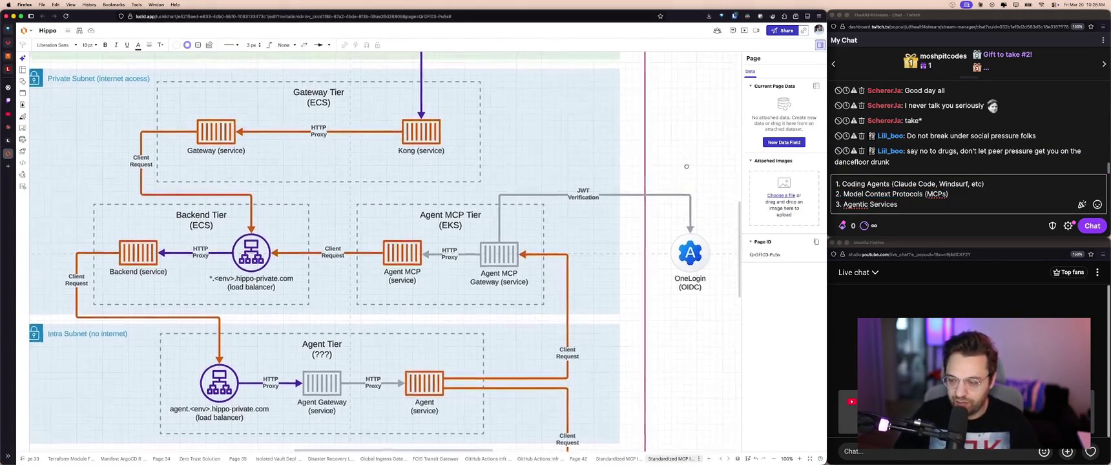
scroll(686, 166, left, 2)
scroll(711, 159, left, 1)
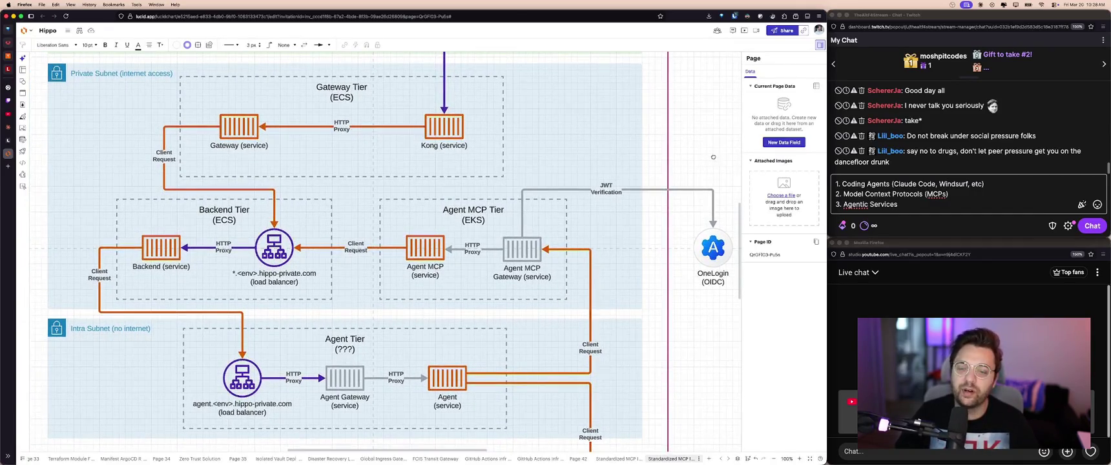
scroll(713, 157, right, 1)
click(984, 184)
drag(984, 184, 835, 184)
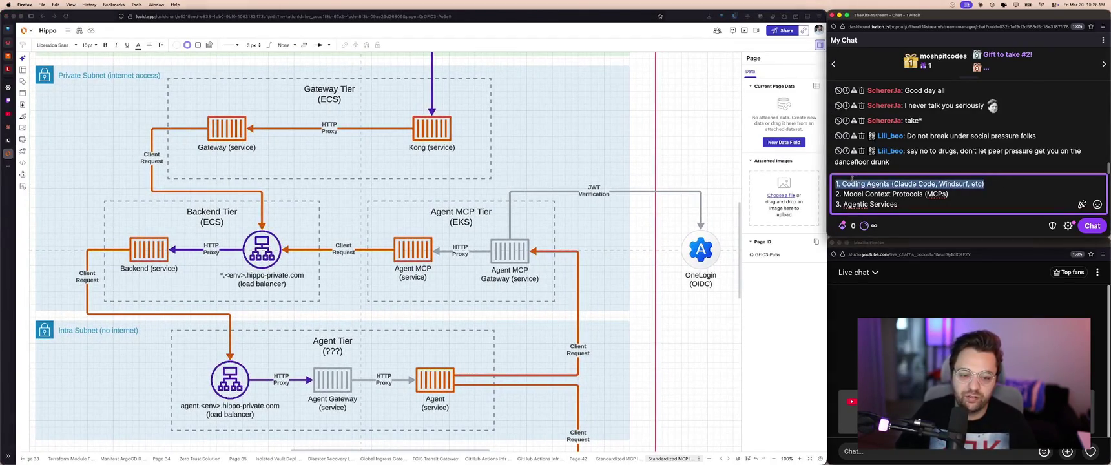
click(984, 184)
drag(984, 184, 835, 184)
click(949, 193)
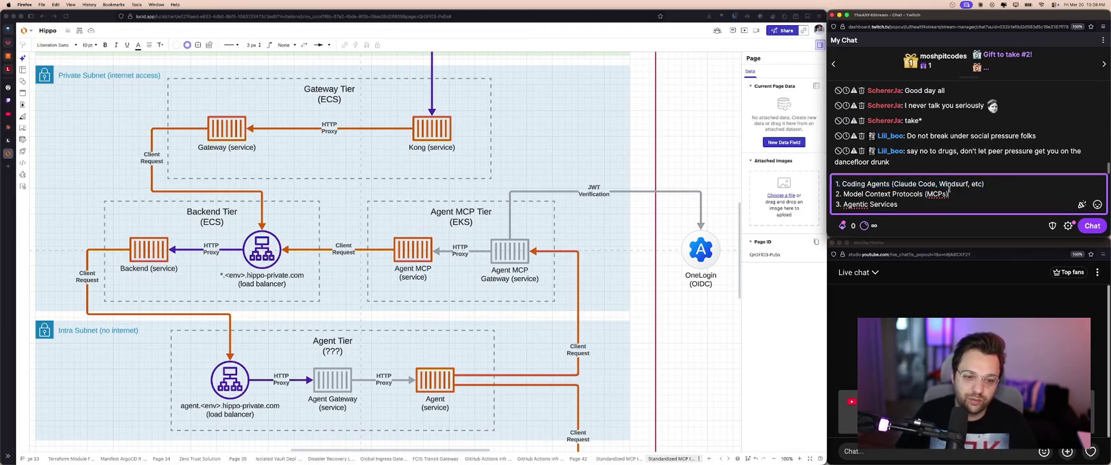
drag(985, 184, 835, 184)
click(949, 194)
drag(948, 194, 820, 193)
click(956, 201)
triple_click(968, 198)
click(975, 198)
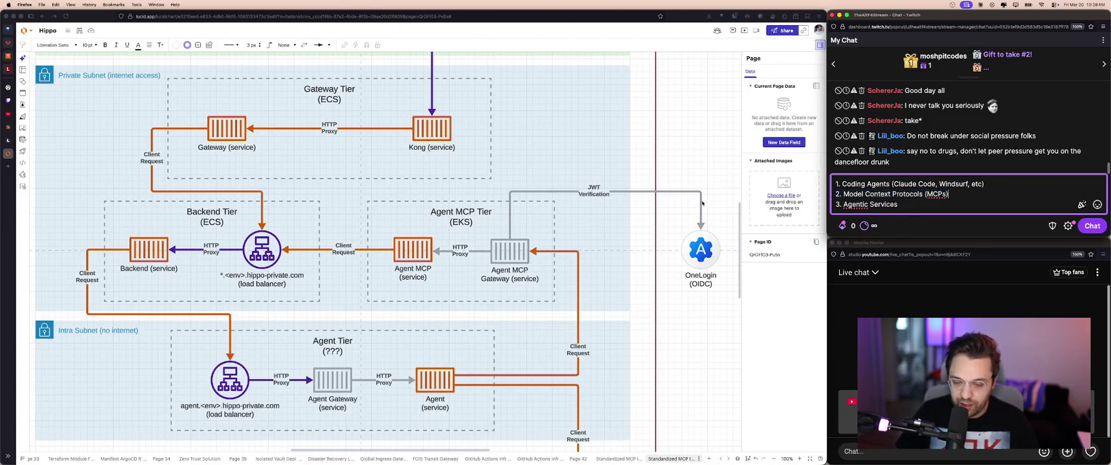
scroll(454, 184, down, 2)
click(209, 191)
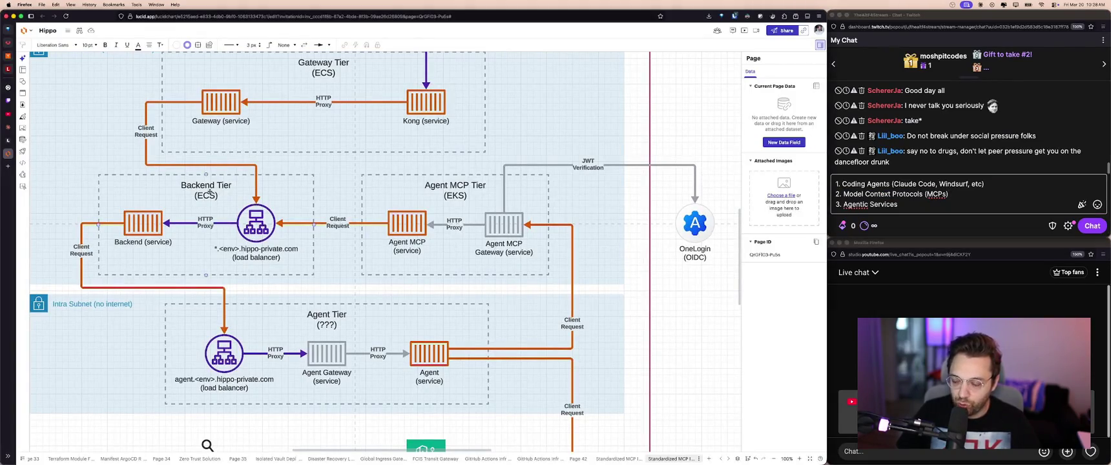
double_click(157, 220)
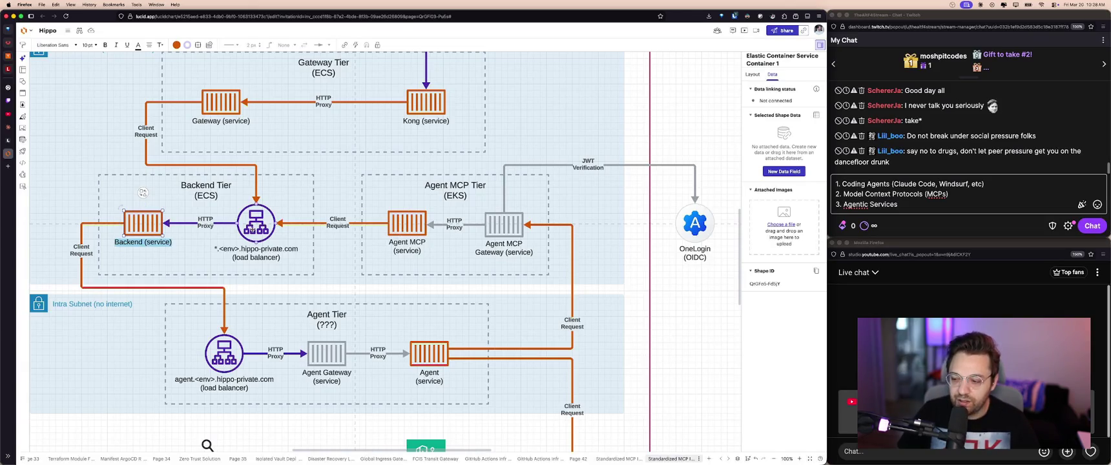
click(256, 220)
click(279, 223)
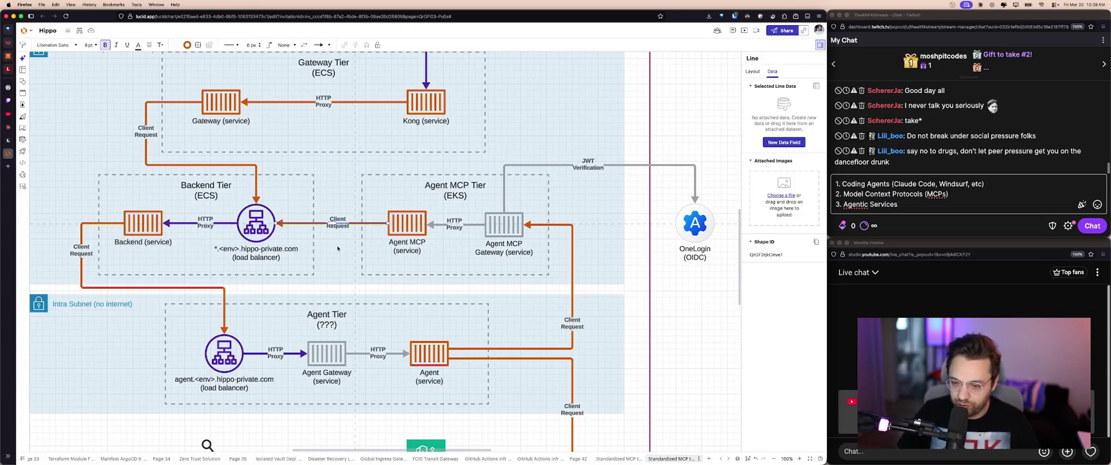
click(658, 257)
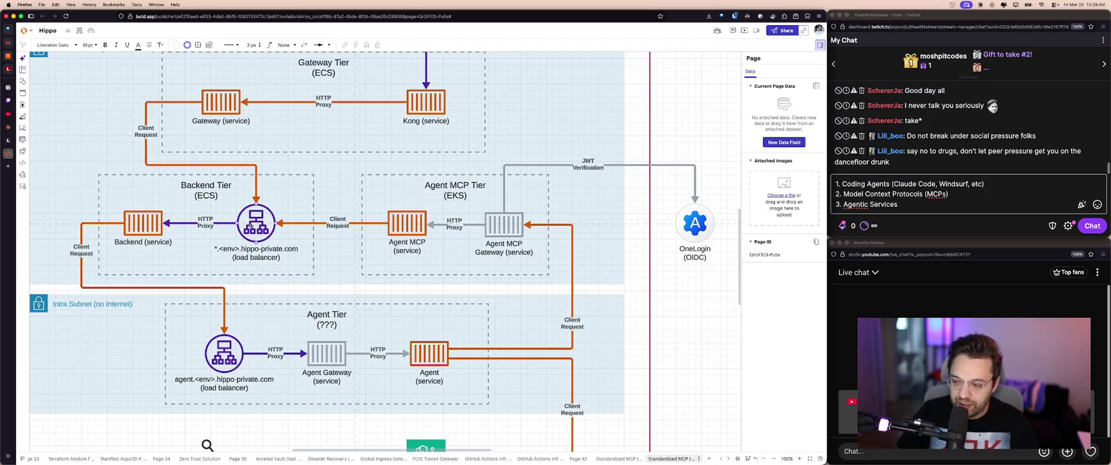
click(256, 221)
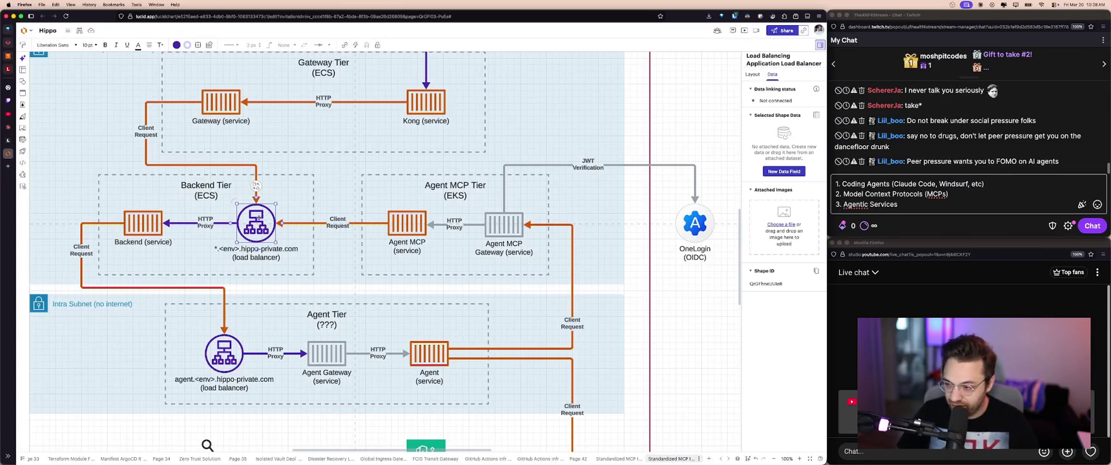
click(140, 223)
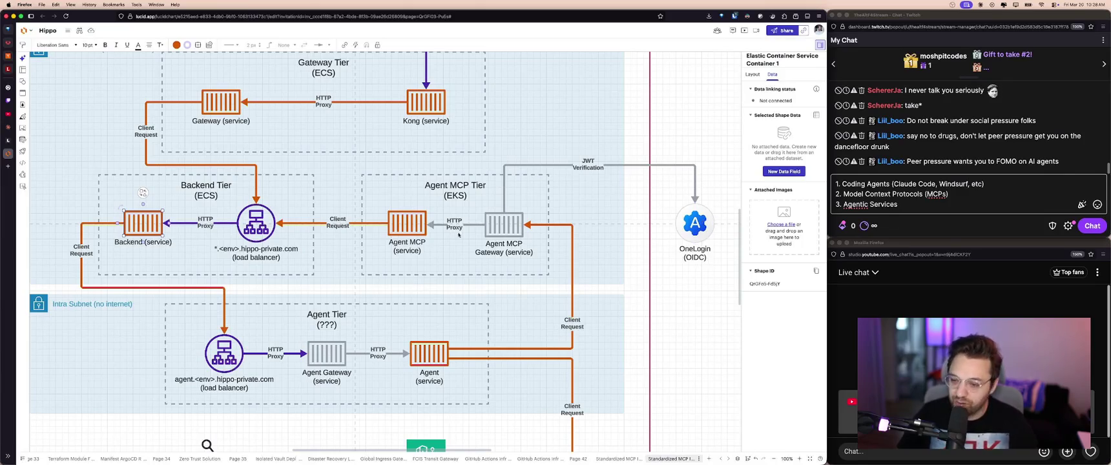
click(409, 227)
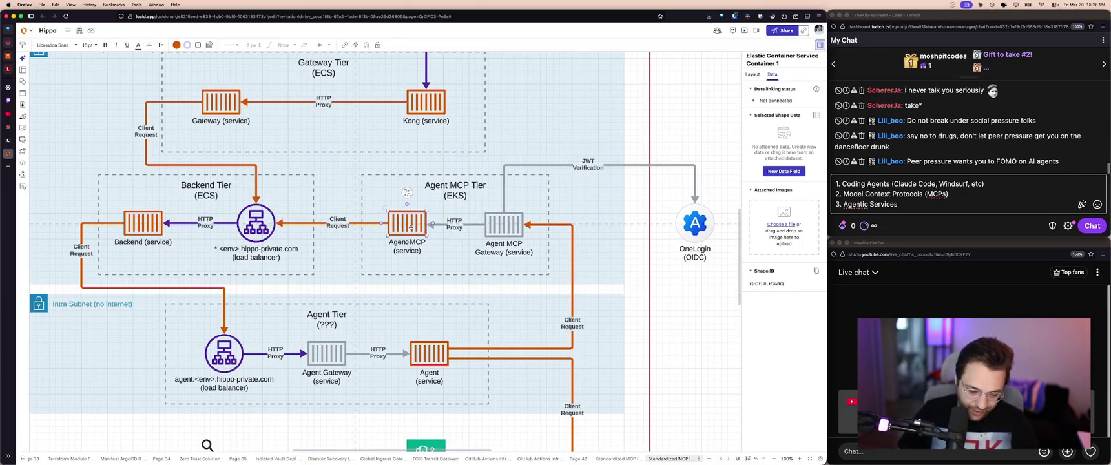
click(640, 232)
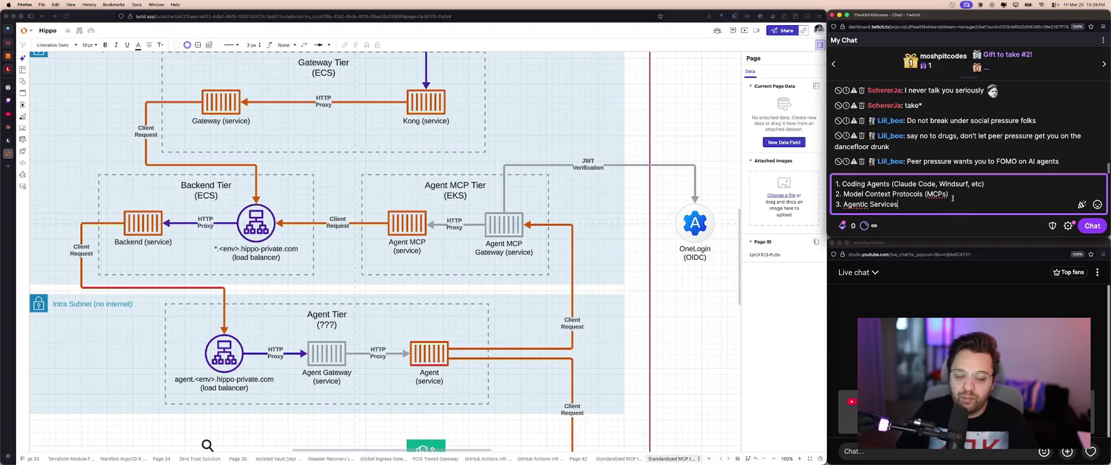
drag(949, 194, 823, 195)
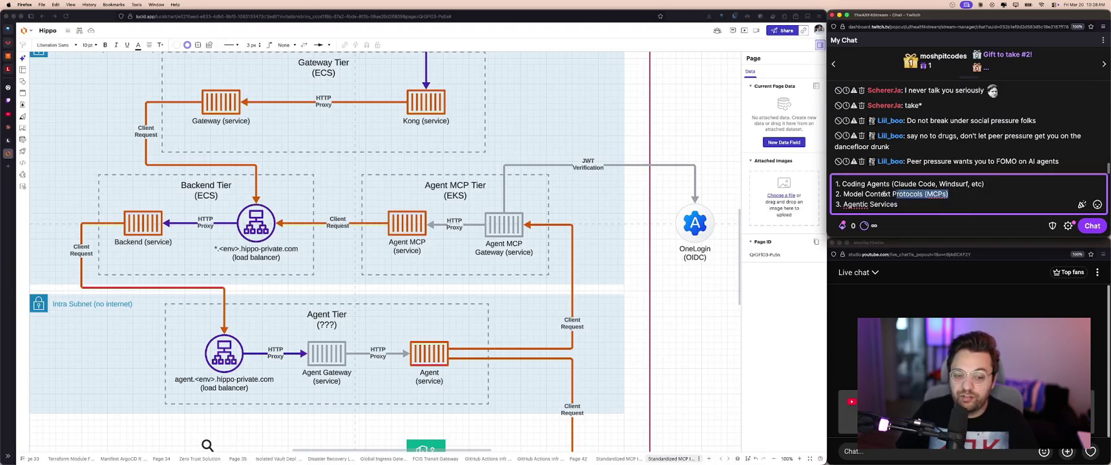
click(994, 188)
double_click(878, 184)
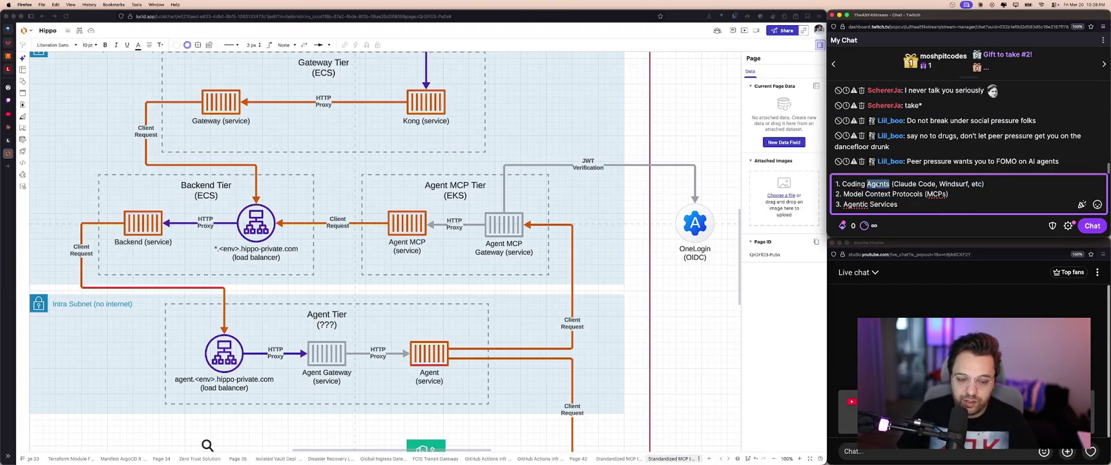
triple_click(888, 184)
drag(948, 194, 857, 194)
triple_click(853, 194)
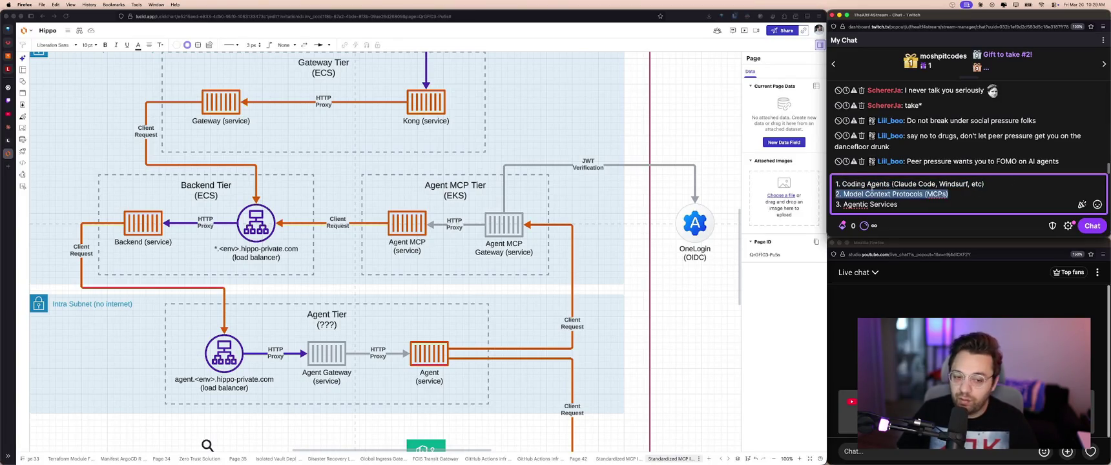
click(972, 197)
triple_click(971, 197)
click(969, 199)
click(655, 247)
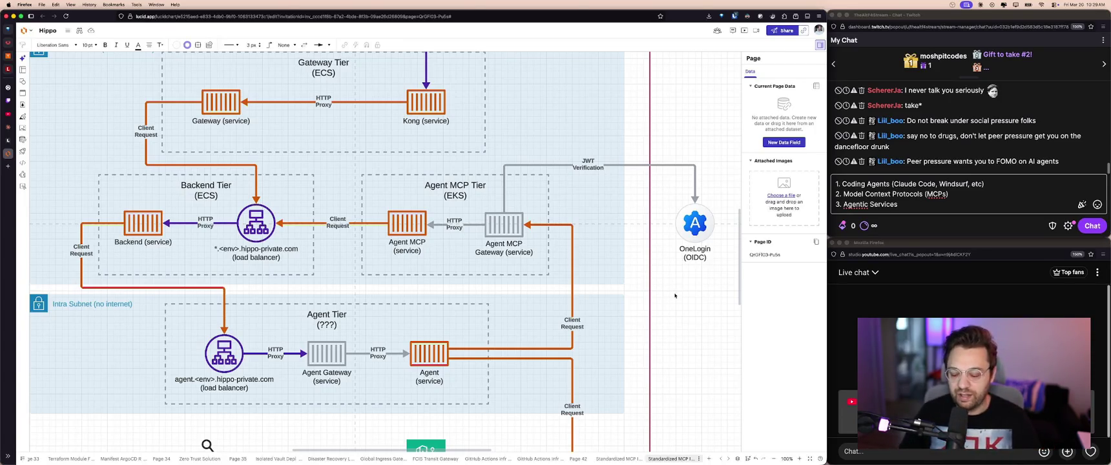
Search 'agent mcp spec' in a new tab and open the modelcontextprotocol.io specification.
key(super+t)
text(agent)
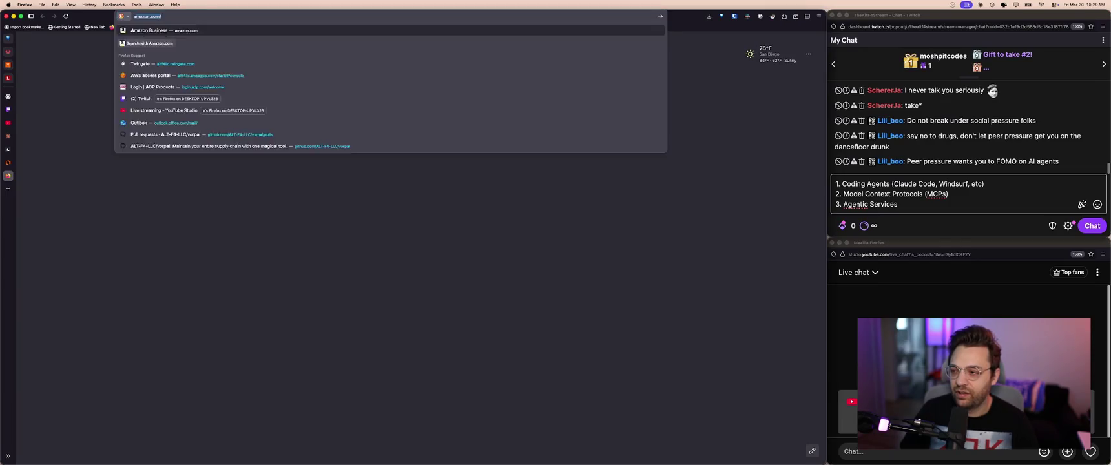
text( mcp spec)
key(Return)
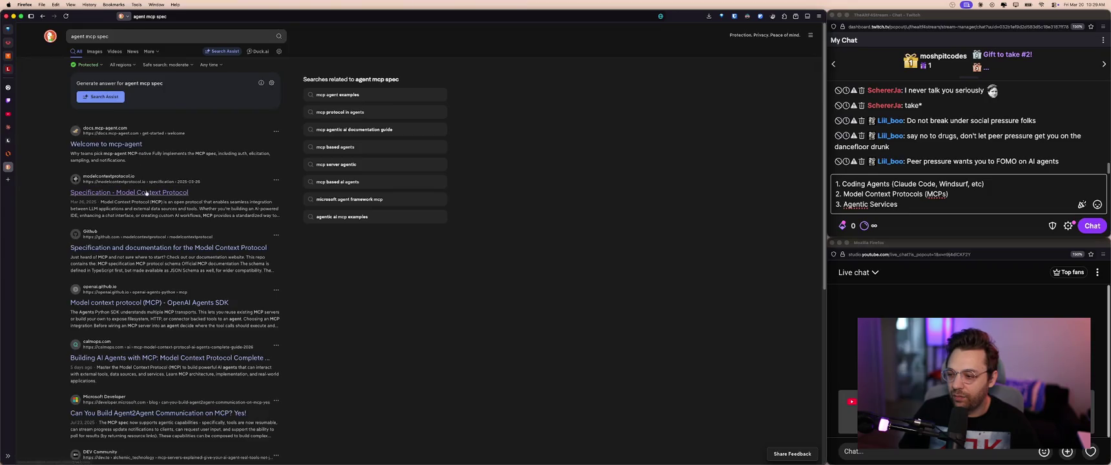
click(147, 193)
Change the spec page's dark-mode setting, zoom it to 133%, then return to the Hippo tab.
click(747, 16)
click(644, 59)
scroll(646, 194, down, 3)
scroll(646, 193, down, 3)
key(super+equal)
key(super+equal)
key(super+equal)
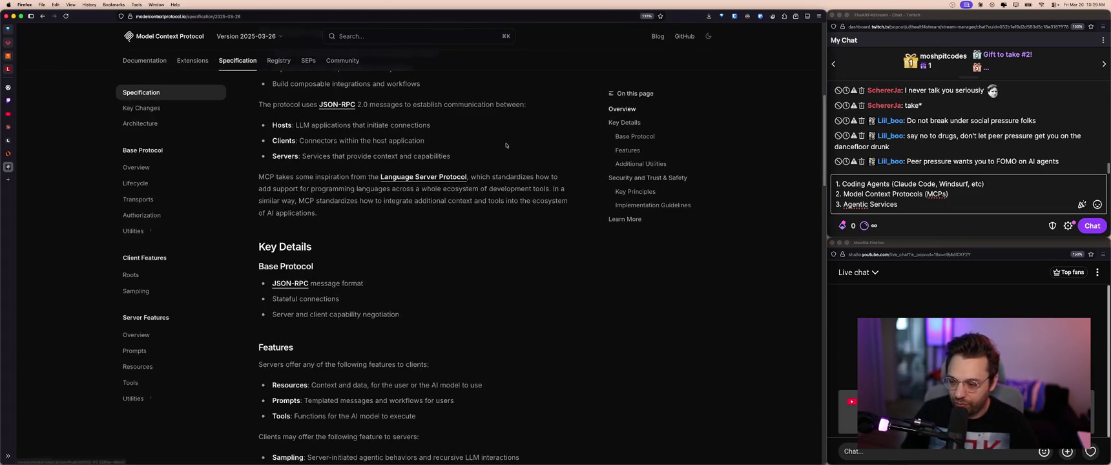
key(super+equal)
key(super+minus)
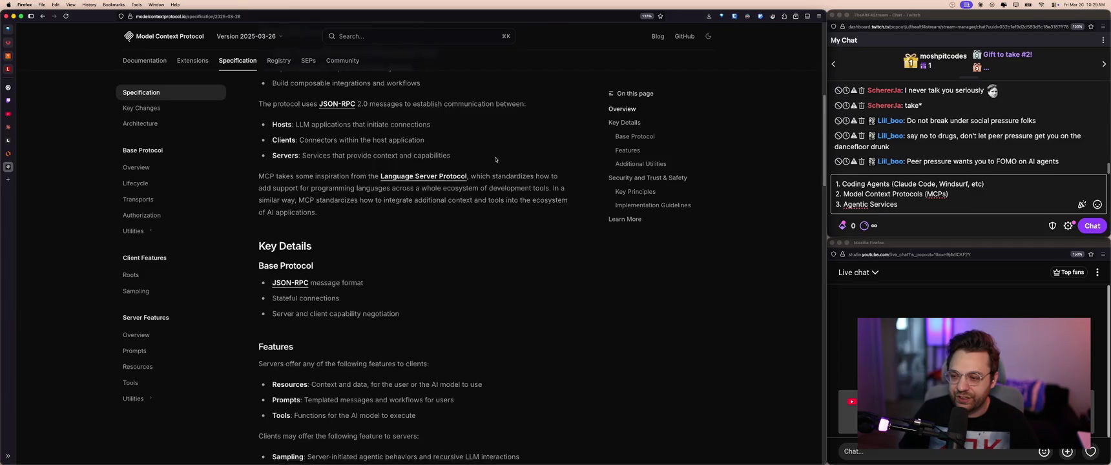
scroll(496, 155, up, 5)
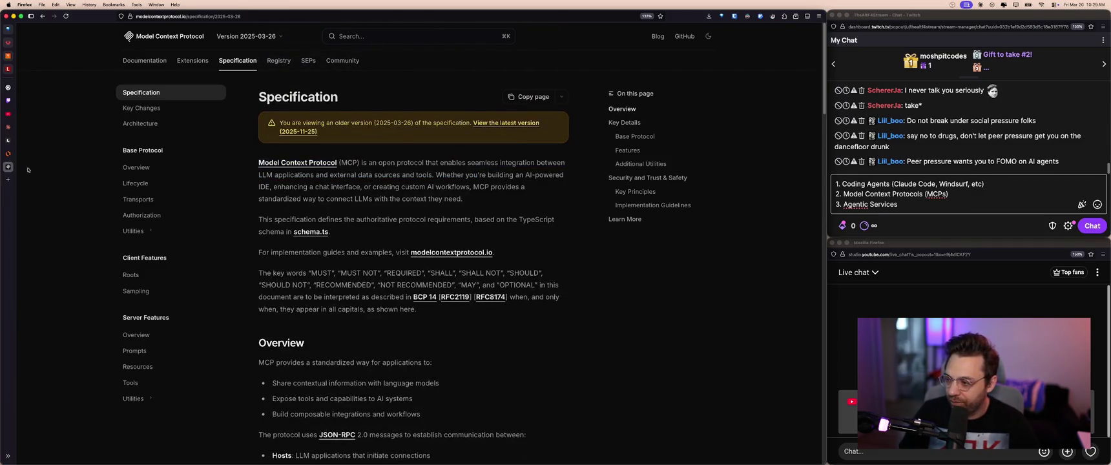
key(ctrl+shift+Tab)
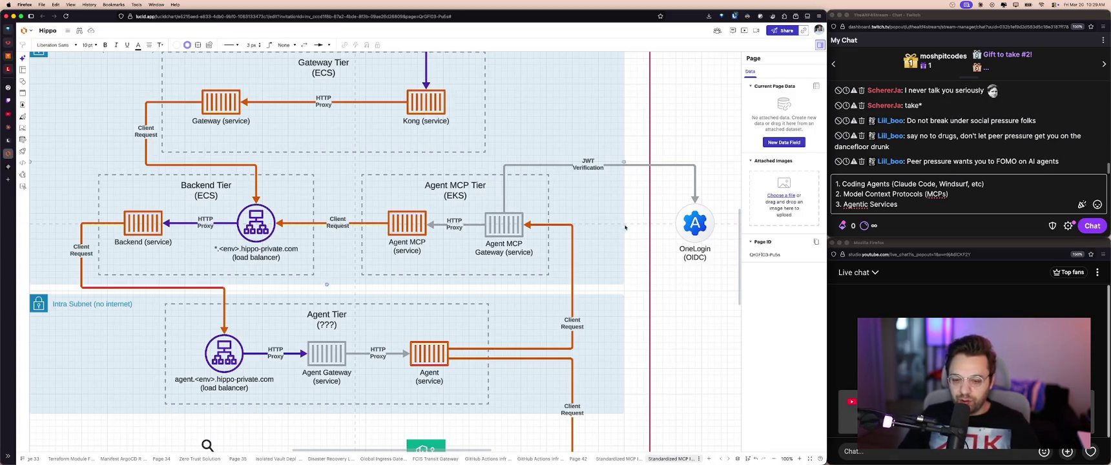
Inspect the HTTP Proxy connector, Agent MCP Gateway and Agent MCP shapes by selecting each.
scroll(634, 227, right, 1)
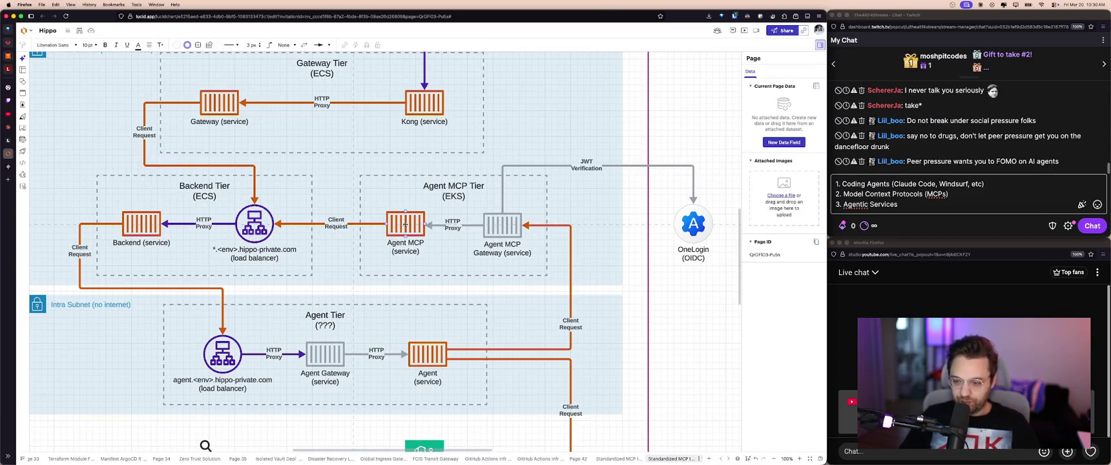
click(432, 225)
click(494, 226)
click(665, 254)
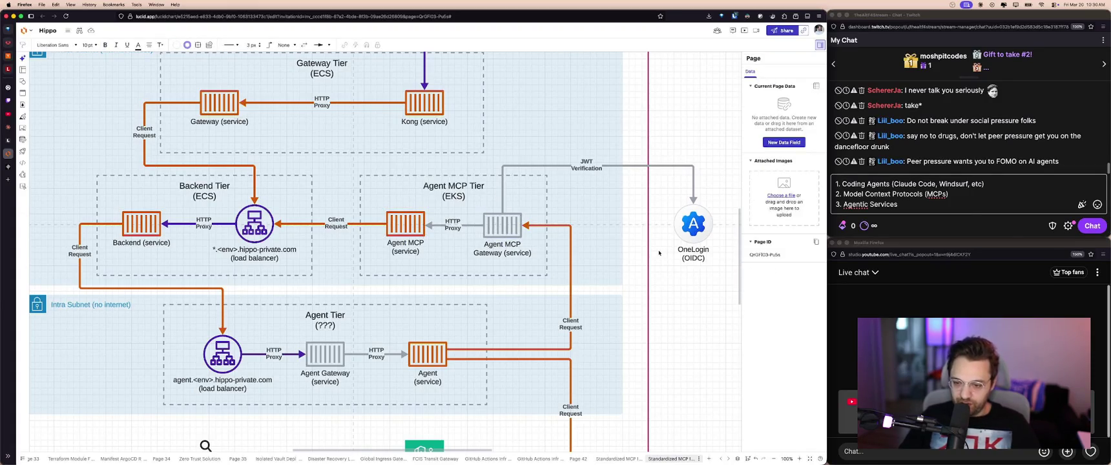
click(398, 229)
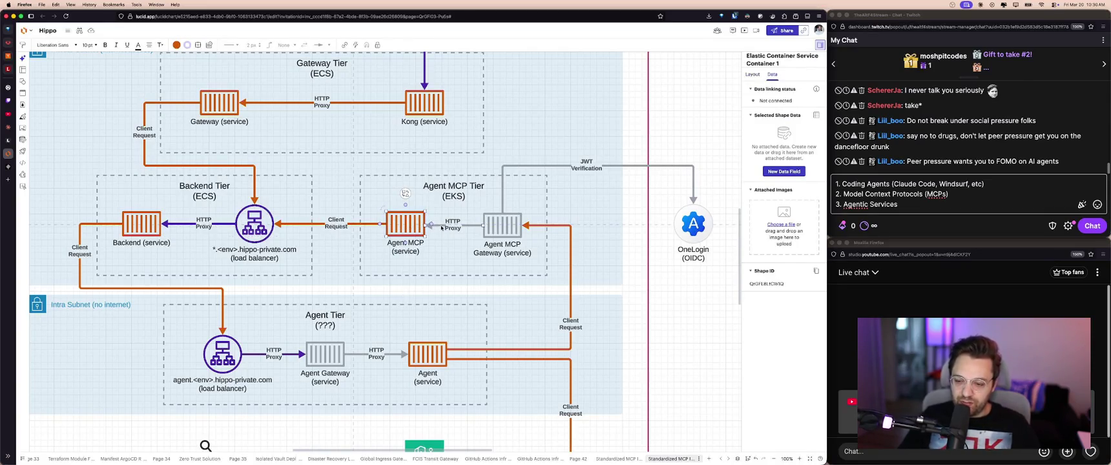
click(676, 281)
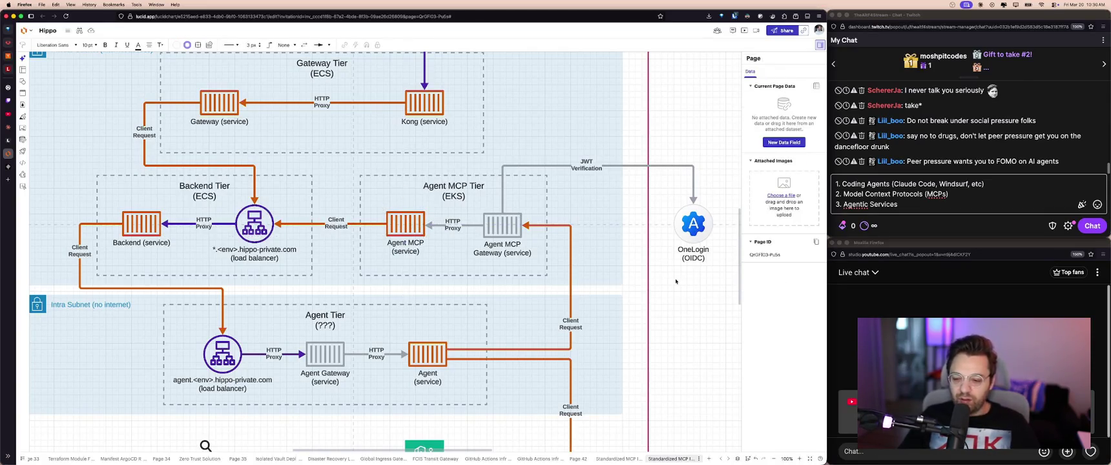
click(498, 232)
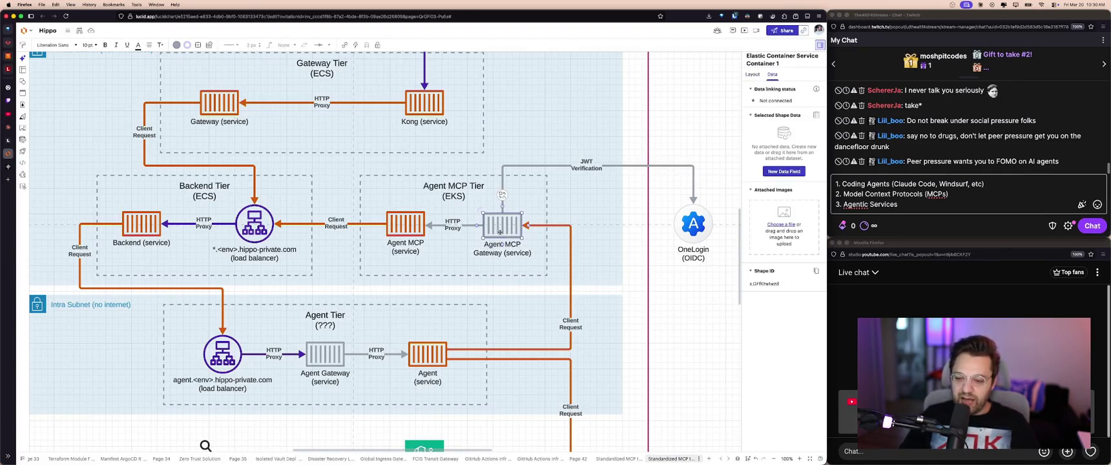
key(Escape)
Append '(???)' after Agentic Services in the chat draft, then reselect the Agent MCP Gateway.
drag(898, 204, 843, 204)
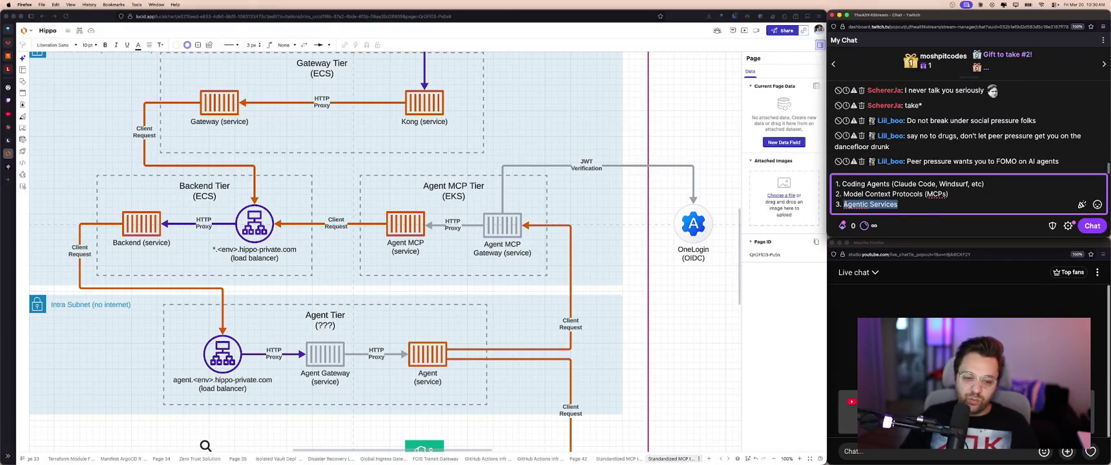
key(End)
text((???)
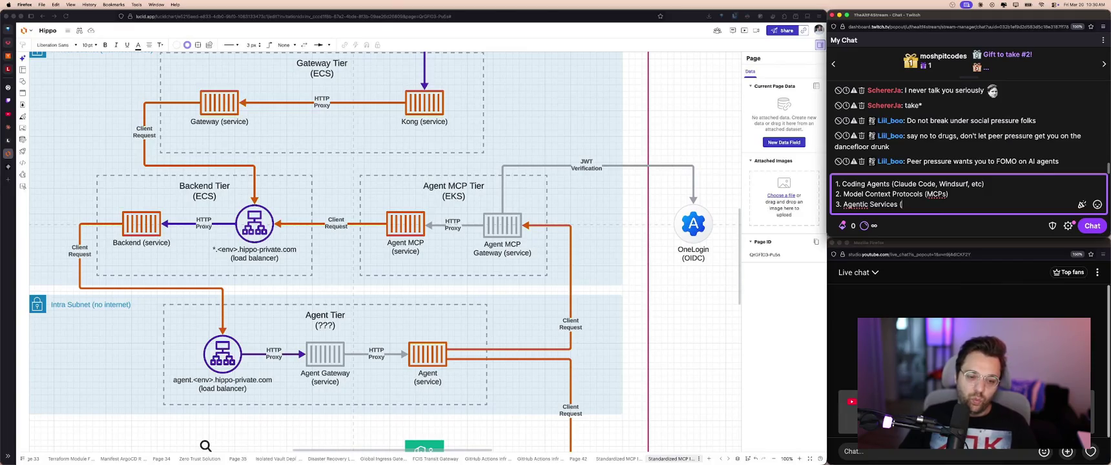
text())
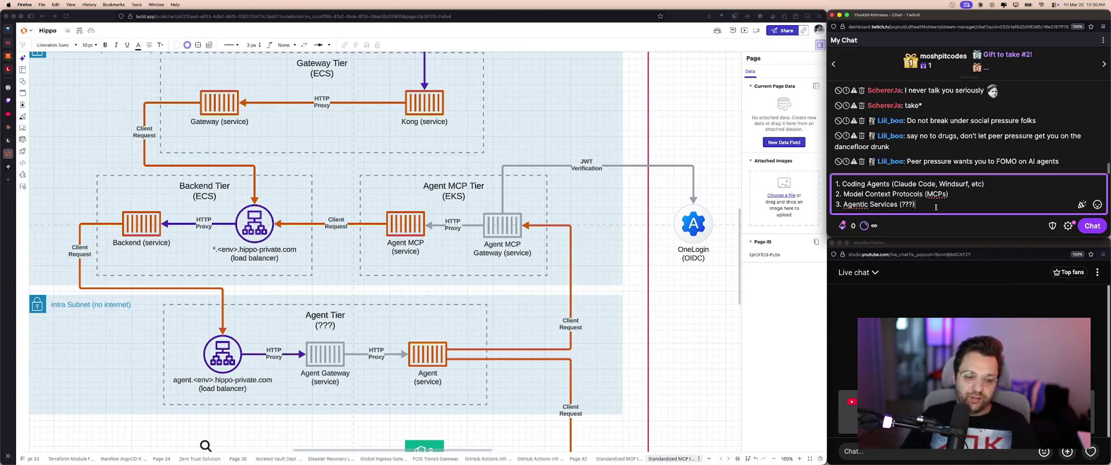
click(521, 238)
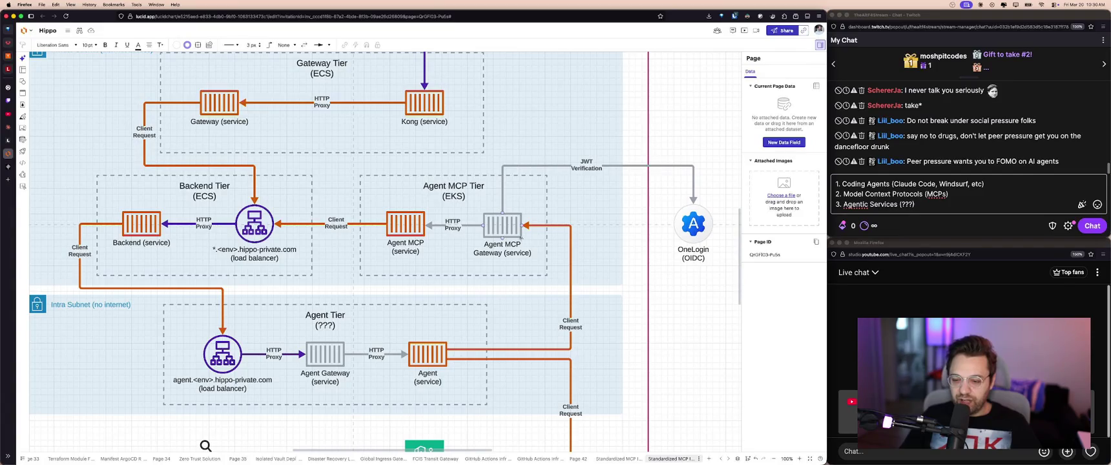
click(505, 228)
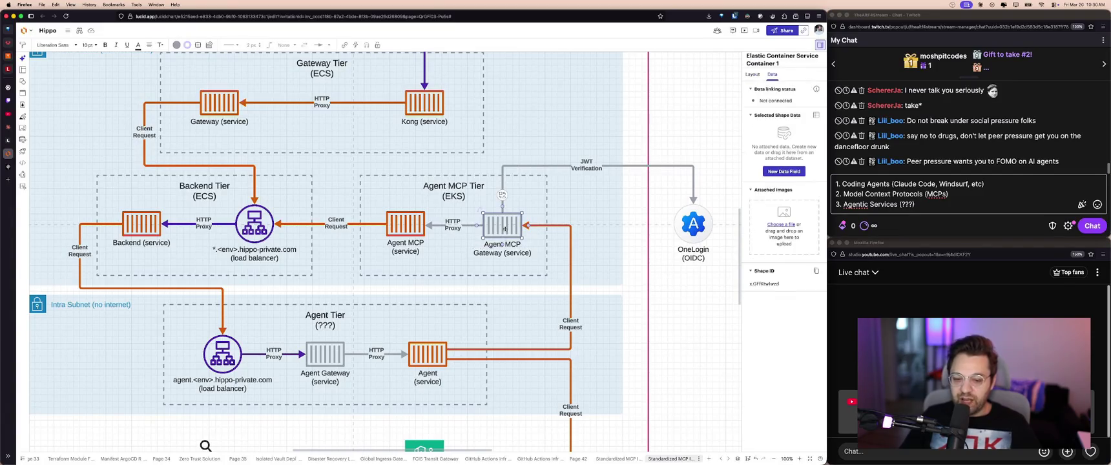
click(704, 294)
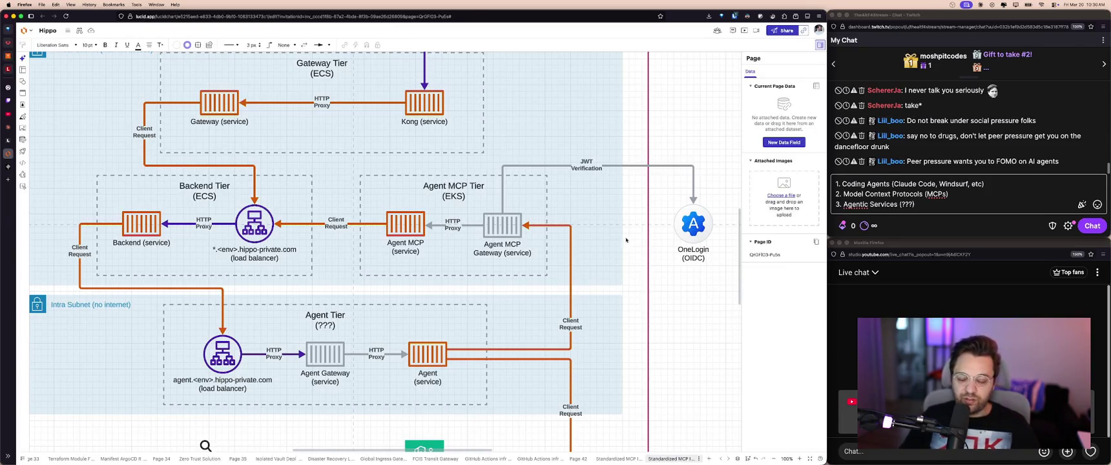
click(407, 221)
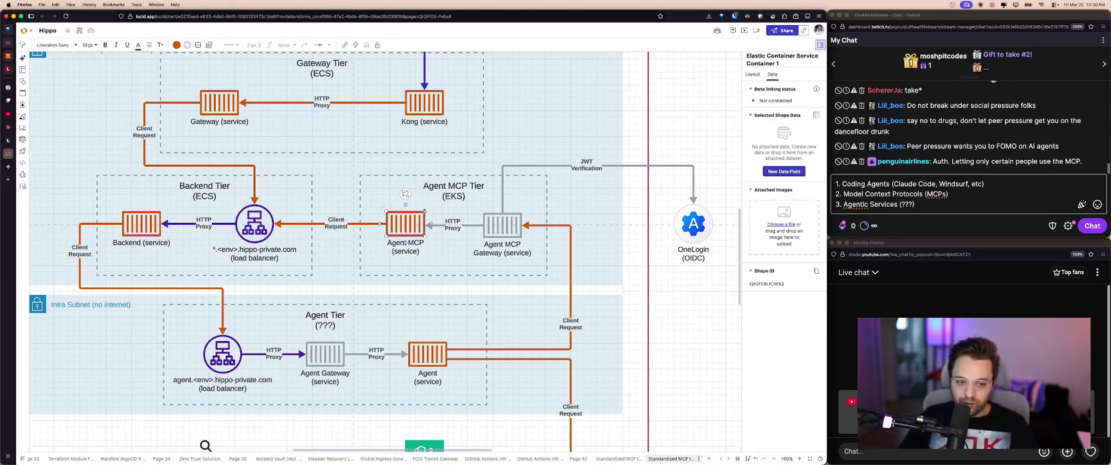
click(489, 219)
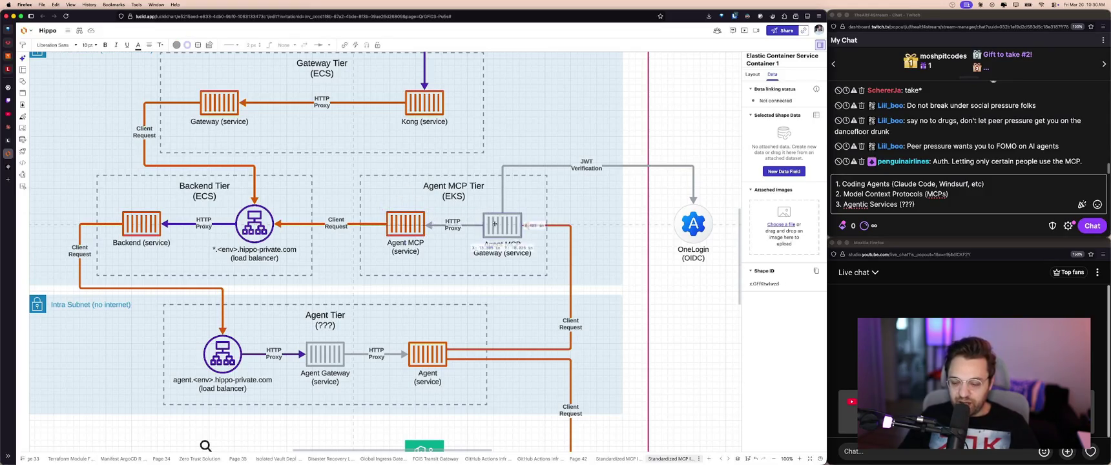
click(625, 264)
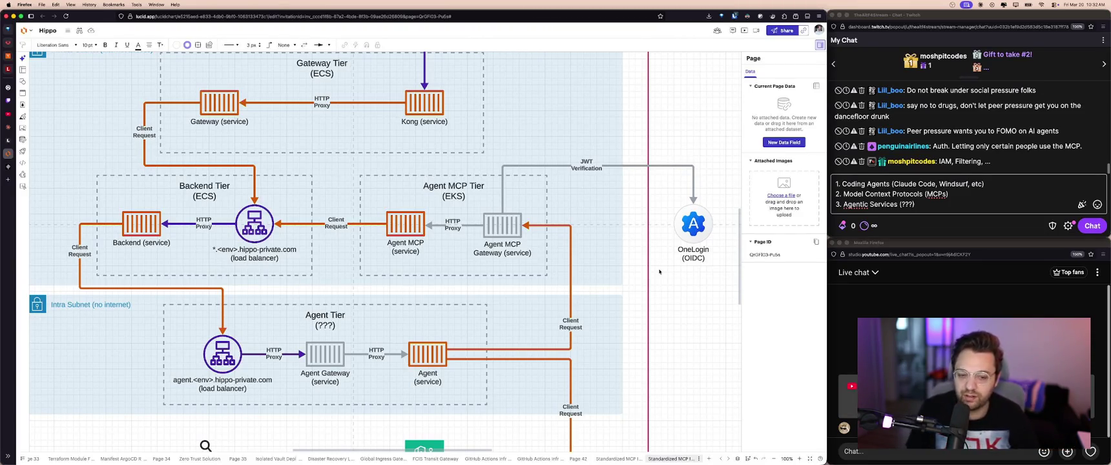
scroll(633, 259, left, 2)
scroll(630, 253, left, 2)
scroll(627, 247, left, 2)
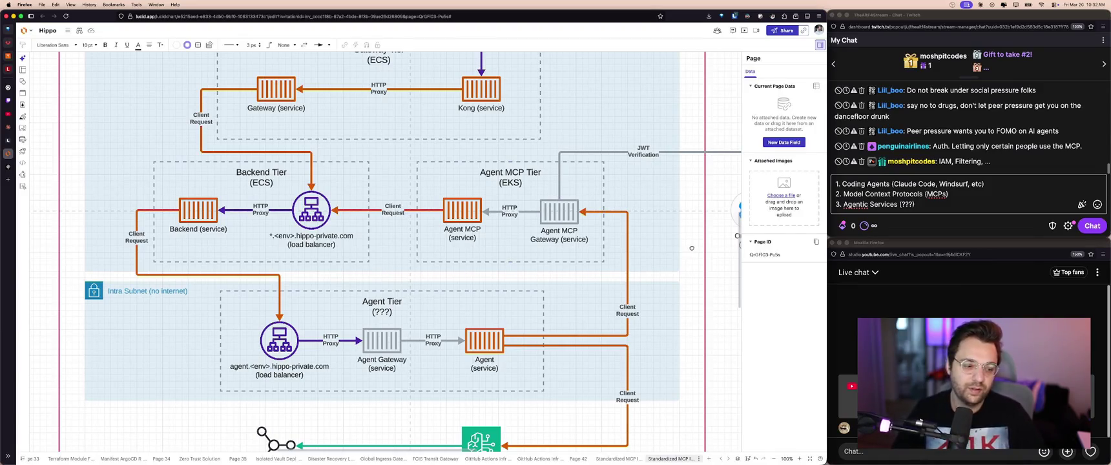
scroll(646, 244, down, 1)
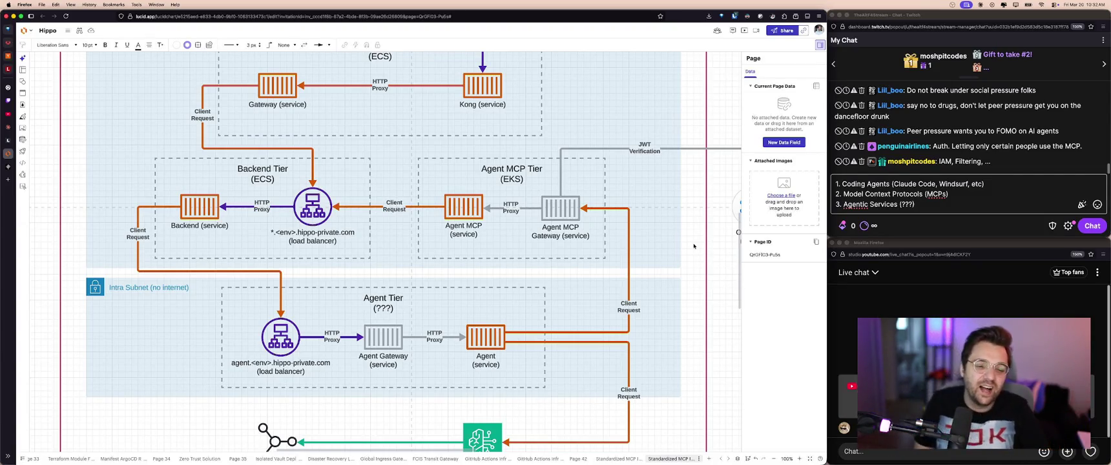
scroll(694, 247, right, 5)
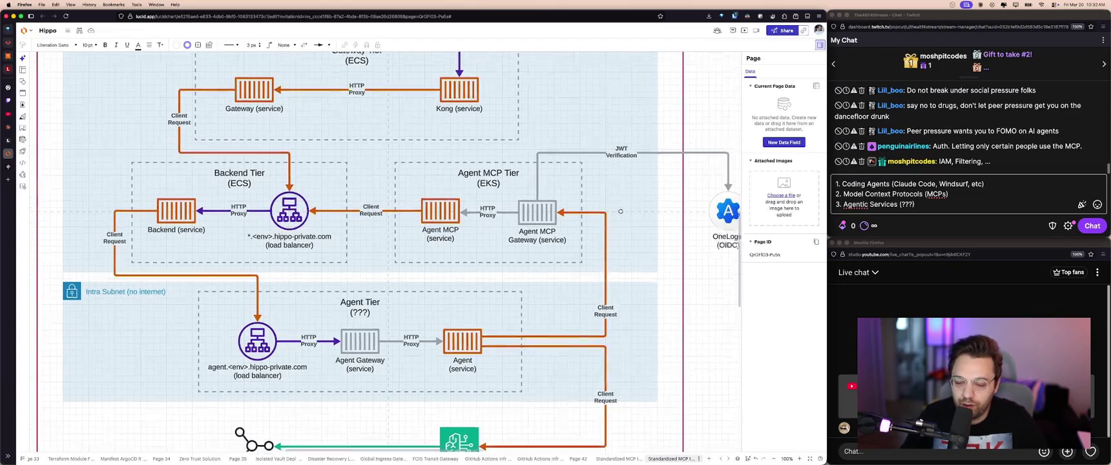
click(507, 216)
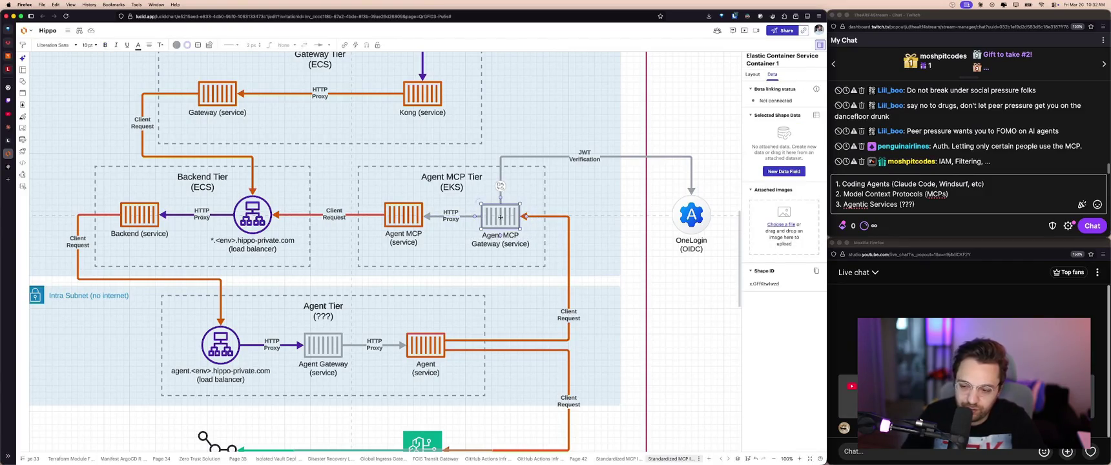
shift+click(475, 217)
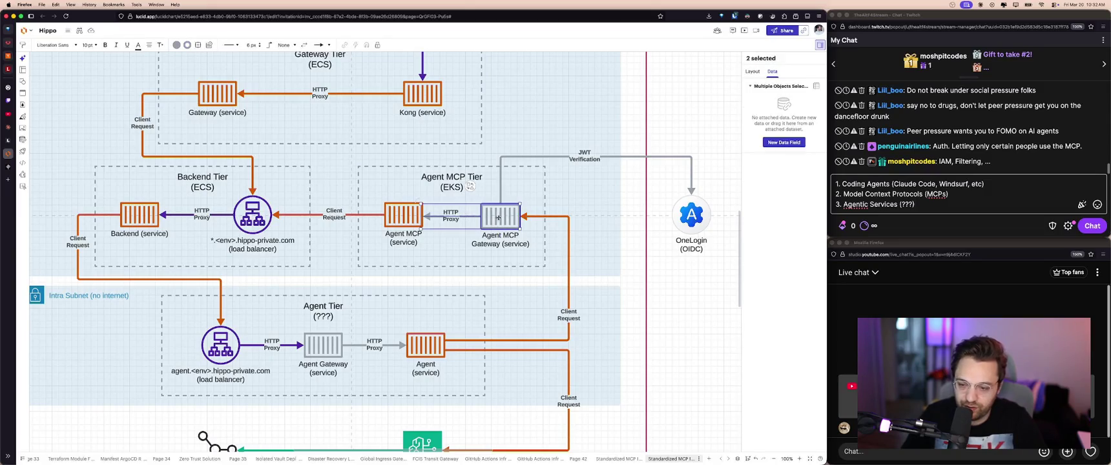
click(624, 235)
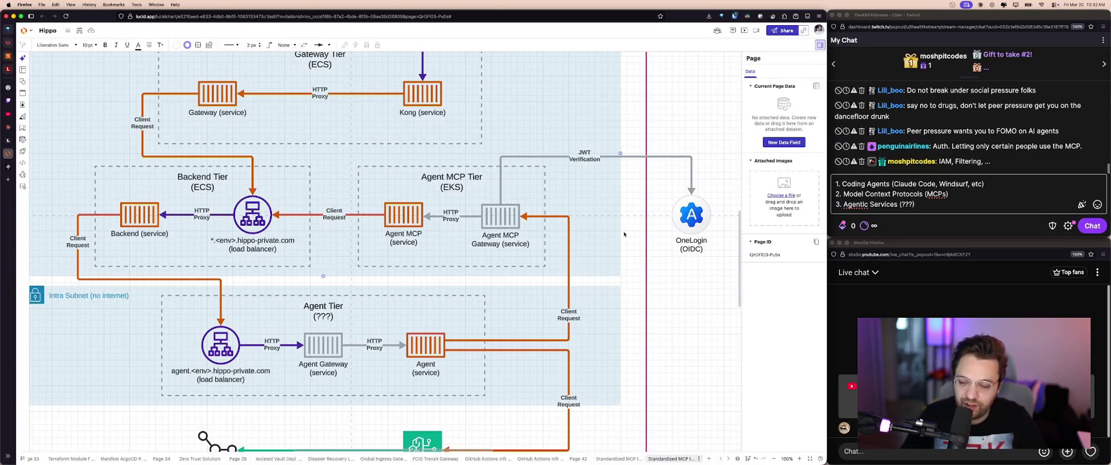
click(501, 216)
shift+click(453, 216)
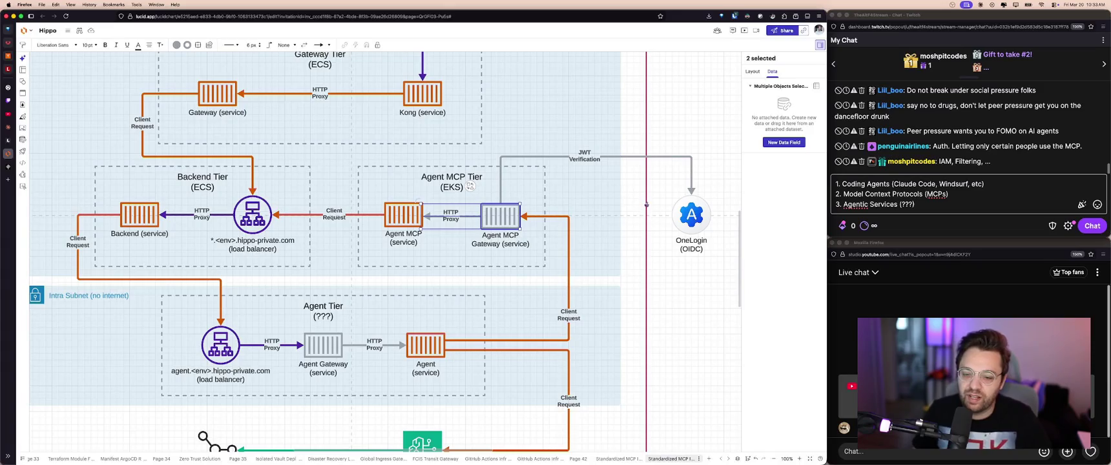
click(691, 215)
click(714, 173)
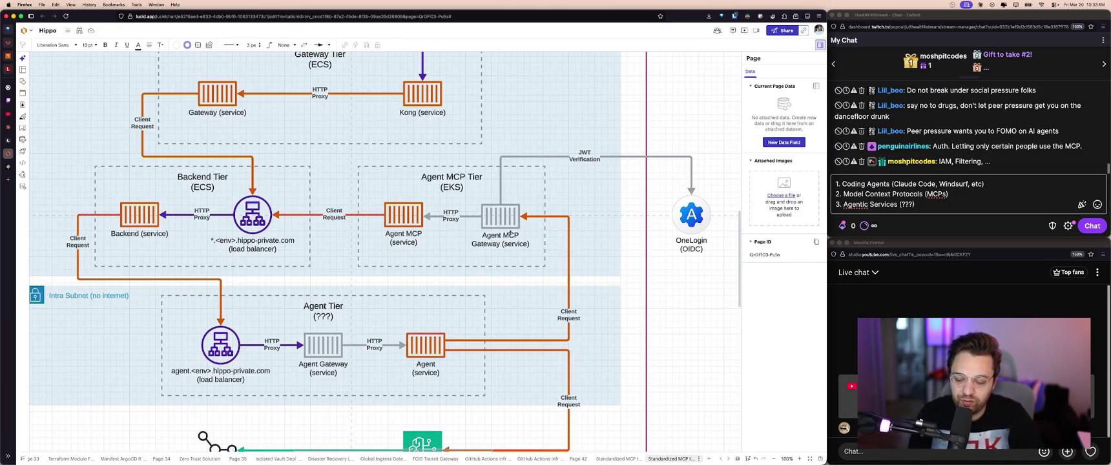
click(840, 187)
key(super+a)
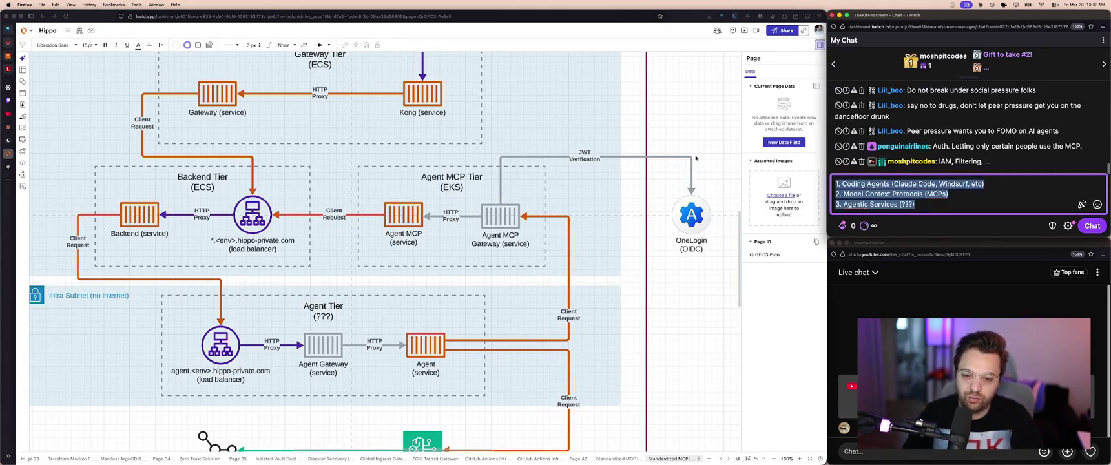
click(696, 159)
Load the Bifrost website in a new tab and zoom it to 133%.
key(super+t)
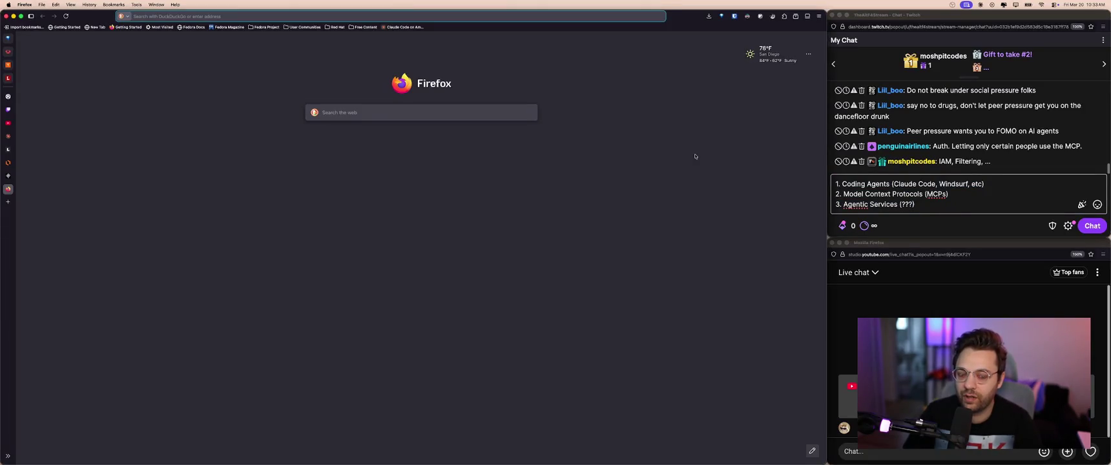
text(bifr)
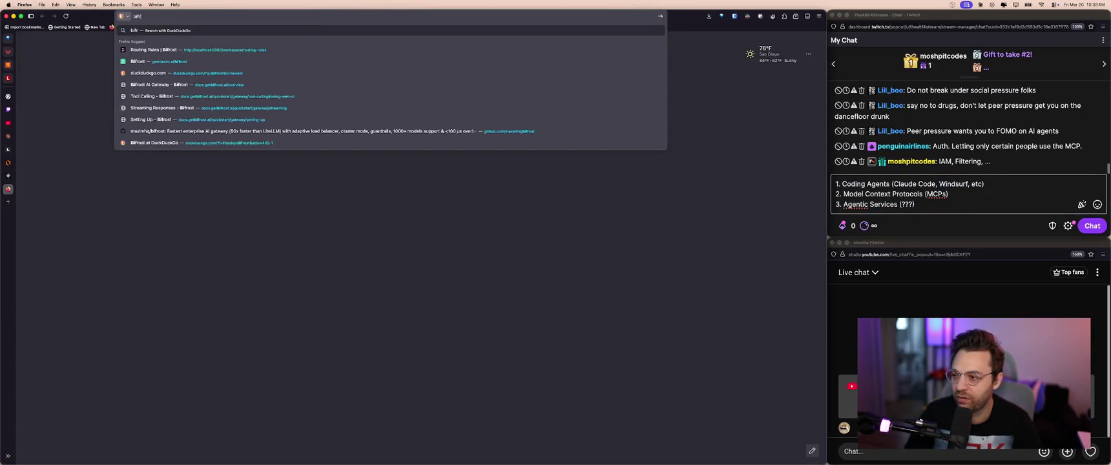
key(Down)
key(Down)
key(Return)
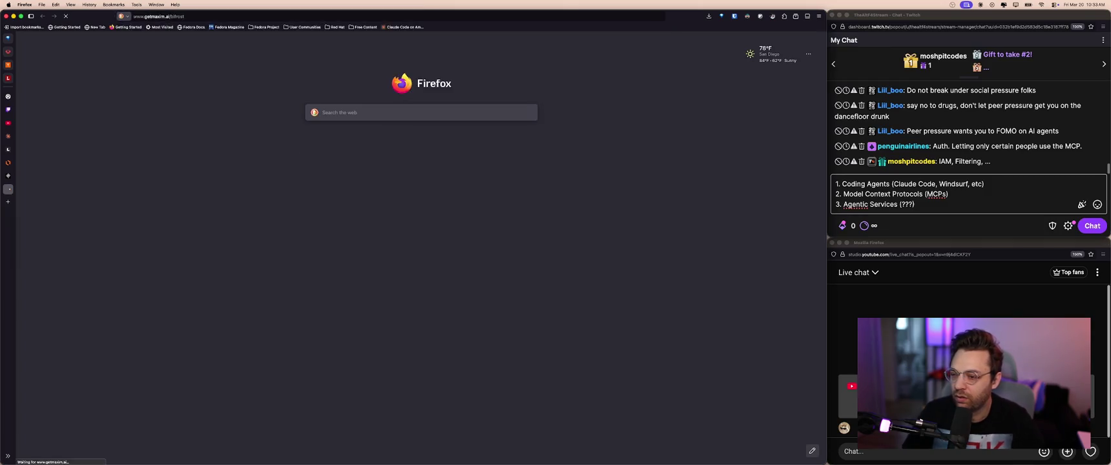
key(super+equal)
key(super+equal)
key(super+equal)
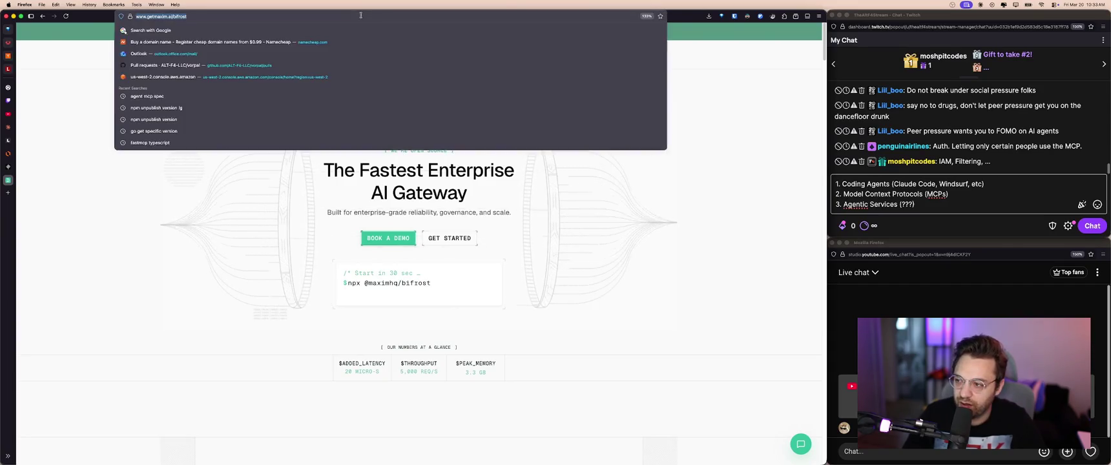
Post the Bifrost link alone in Twitch chat, then restore the three-line list draft.
click(928, 210)
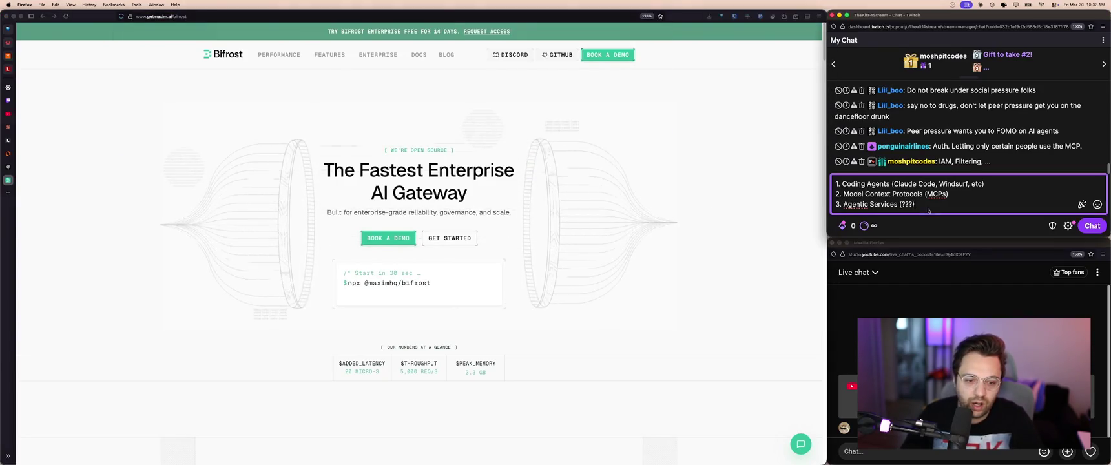
drag(932, 207, 792, 171)
click(931, 210)
key(shift+Return)
key(shift+Return)
text(https://www.getmaxim.ai/bifrost)
drag(932, 186, 834, 162)
key(super+c)
key(BackSpace)
key(Return)
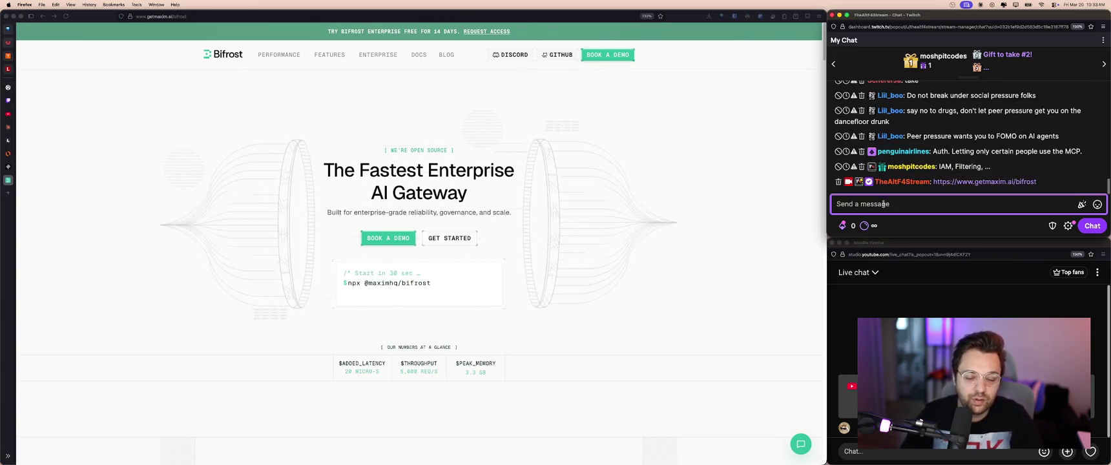
key(super+v)
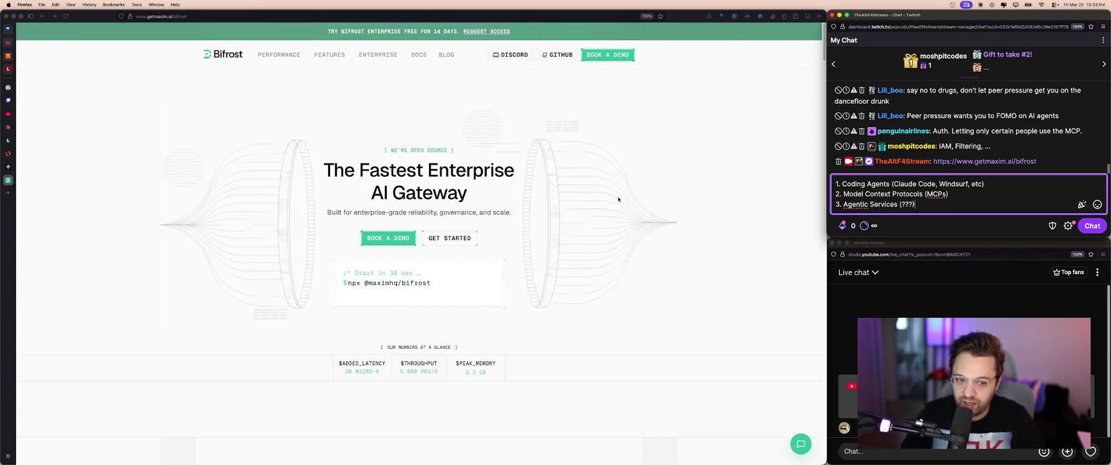
click(617, 201)
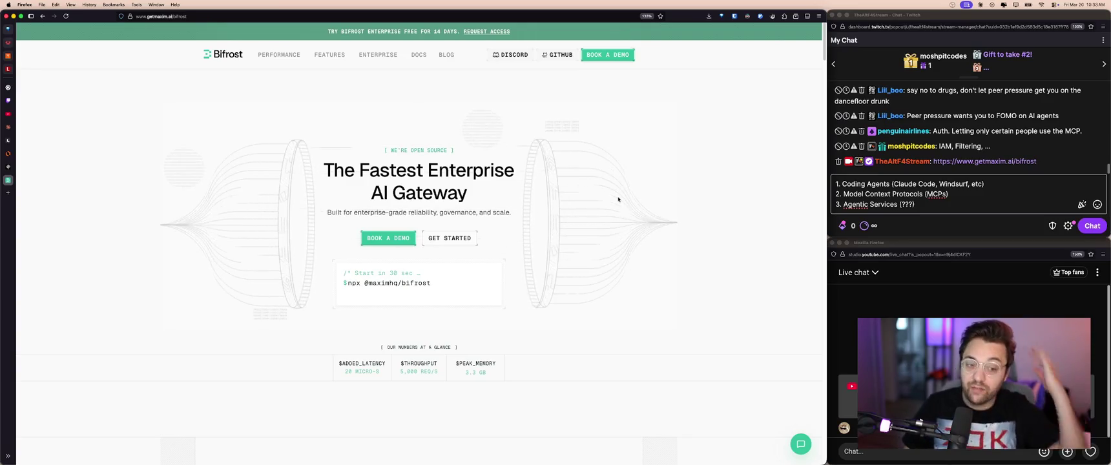
Browse the Bifrost headline and performance benchmarks at 150% zoom, then open the Enterprise page.
triple_click(479, 197)
click(335, 136)
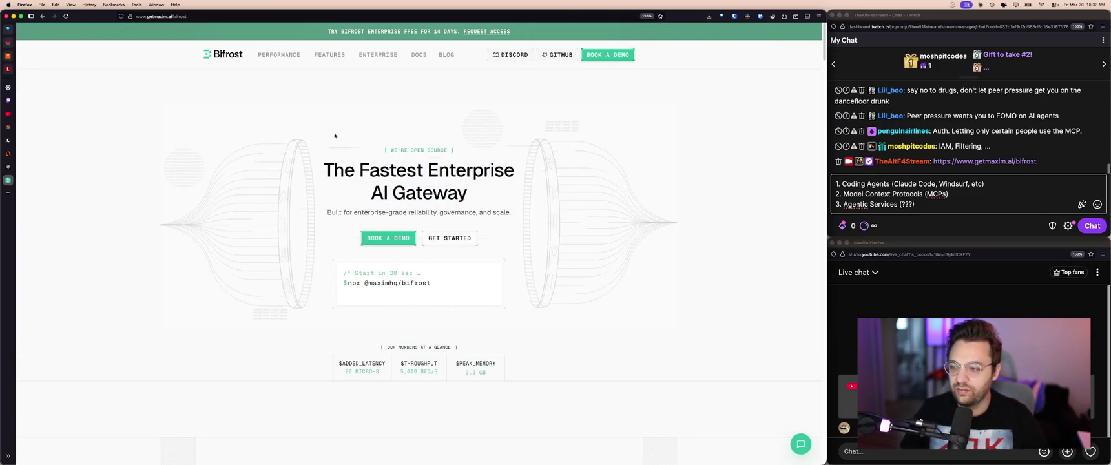
click(291, 57)
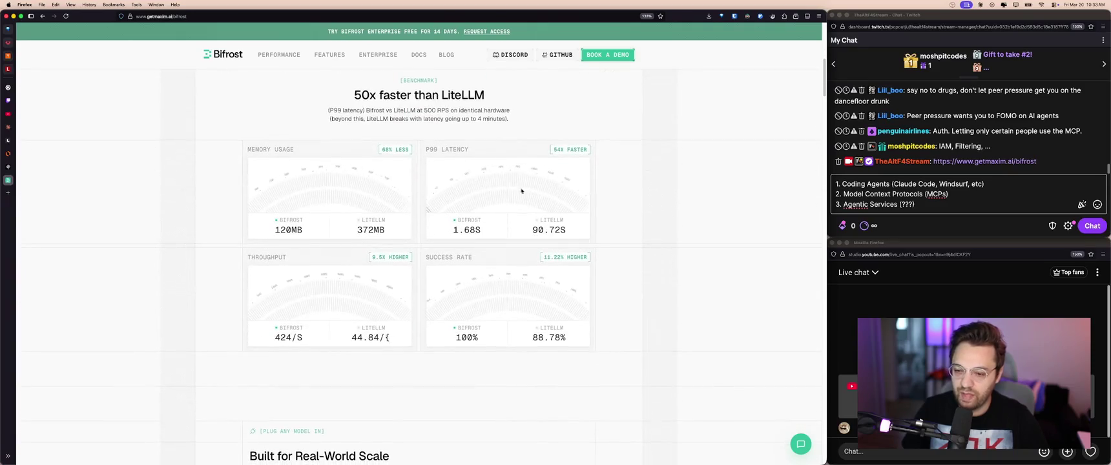
scroll(452, 203, down, 3)
scroll(413, 209, down, 3)
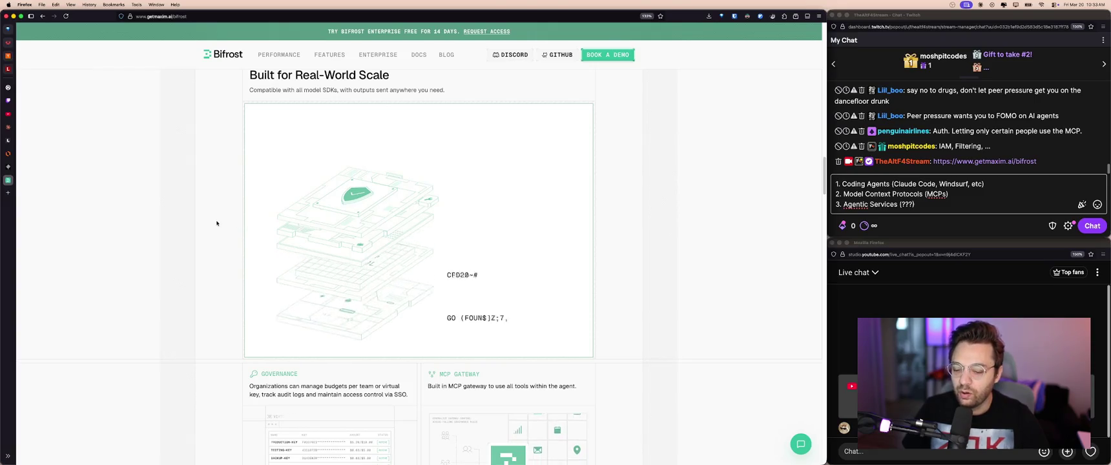
scroll(585, 240, up, 2)
scroll(585, 241, up, 10)
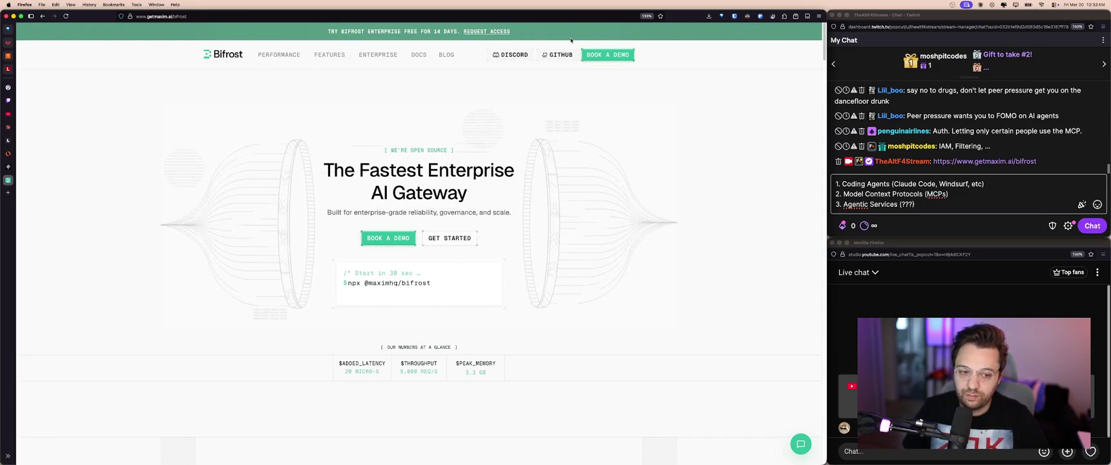
key(super+plus)
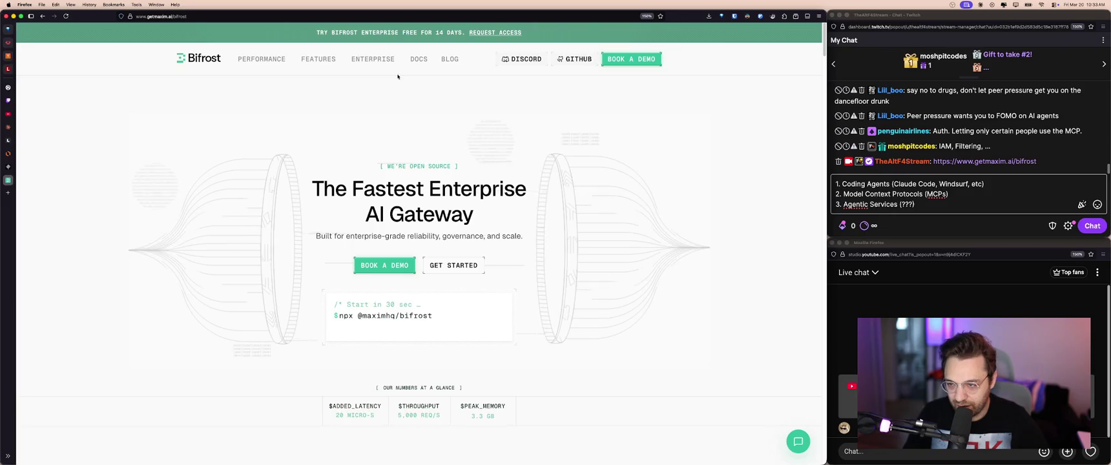
click(374, 59)
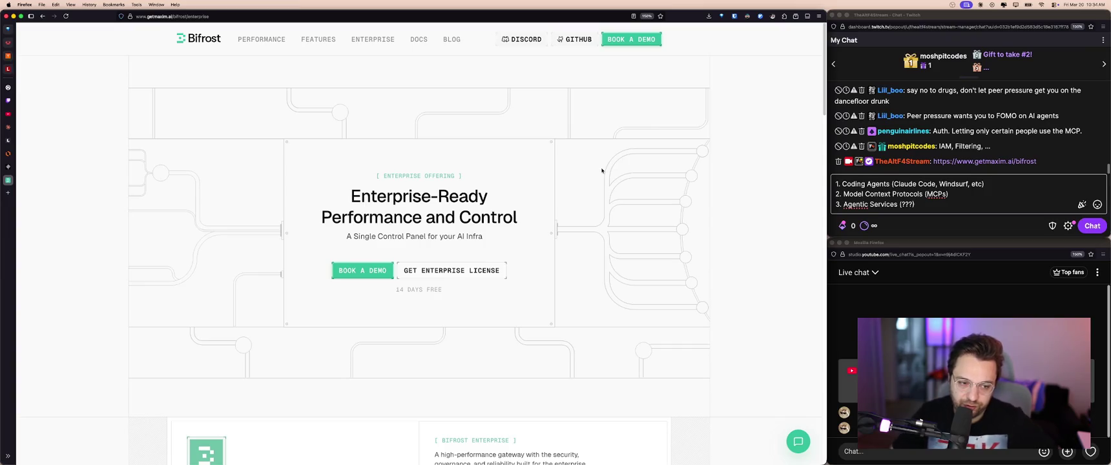
Post the streamer's Twitch channel URL in the YouTube live chat and show that channel page.
key(super+grave)
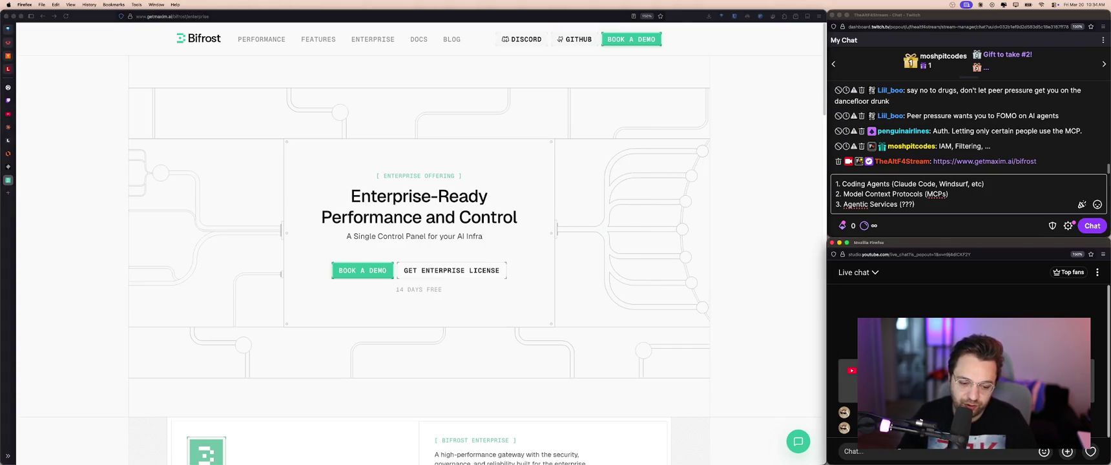
text(https://www.tw)
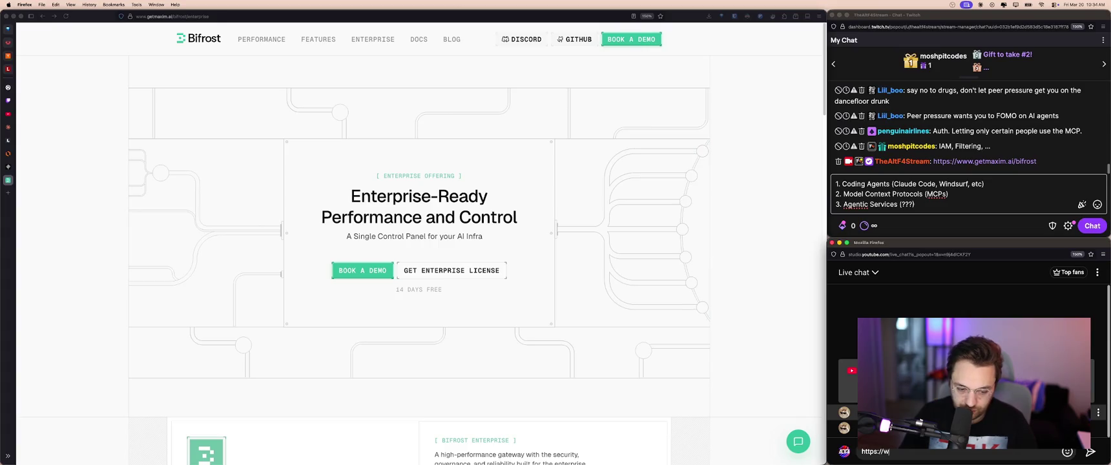
text(itch.tv/)
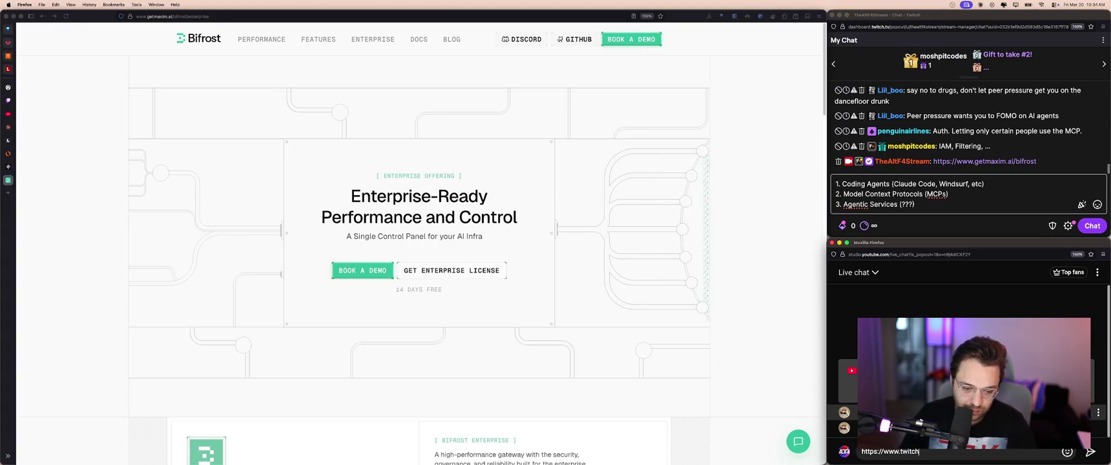
text(thealtf4stream)
key(Return)
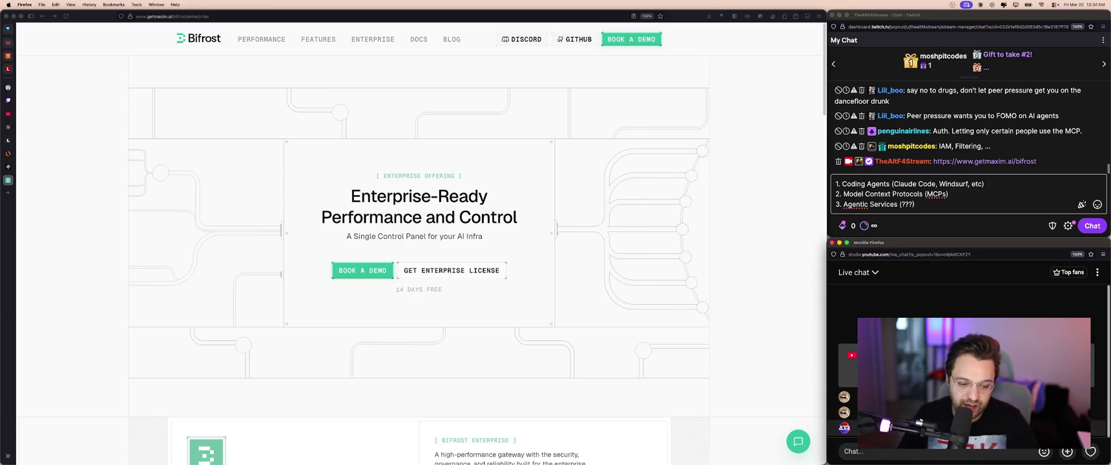
click(969, 427)
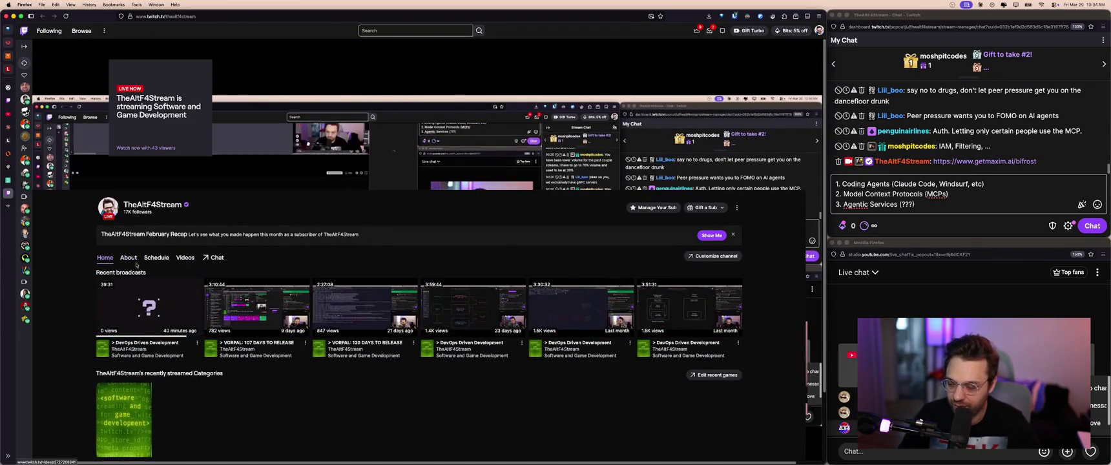
Open the Twitch channel's Videos list of past broadcasts, then switch back to Bifrost Enterprise.
scroll(728, 334, down, 1)
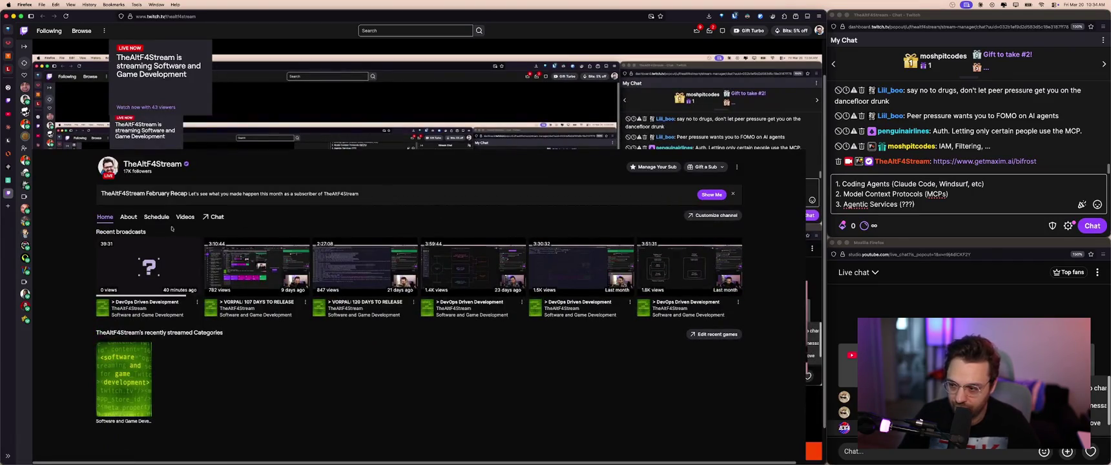
click(188, 217)
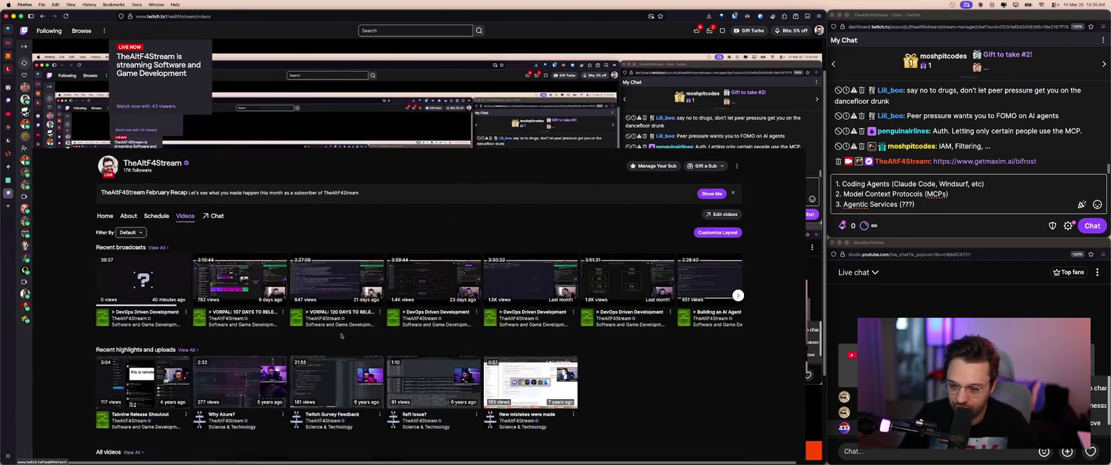
key(super+grave)
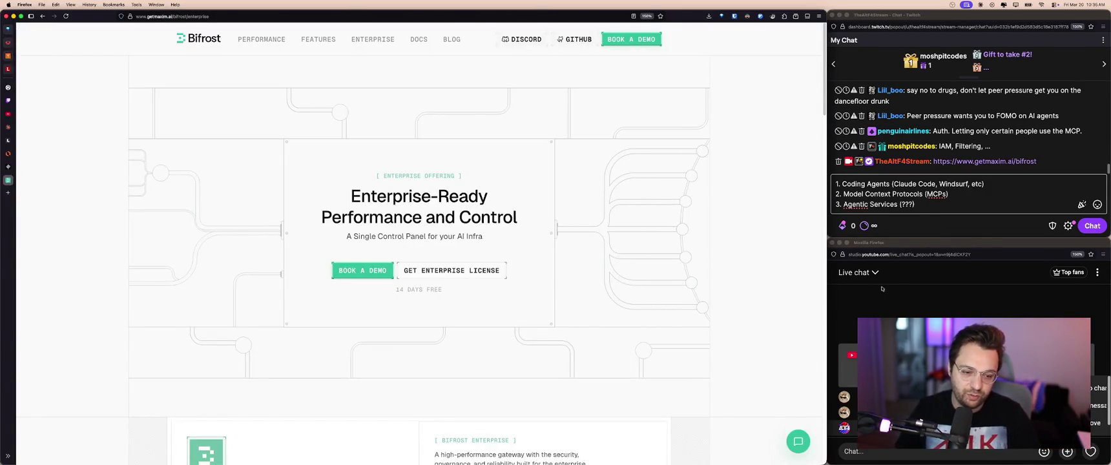
Select the drafted chat text, then scroll through the Bifrost Enterprise page.
key(super+grave)
key(super+grave)
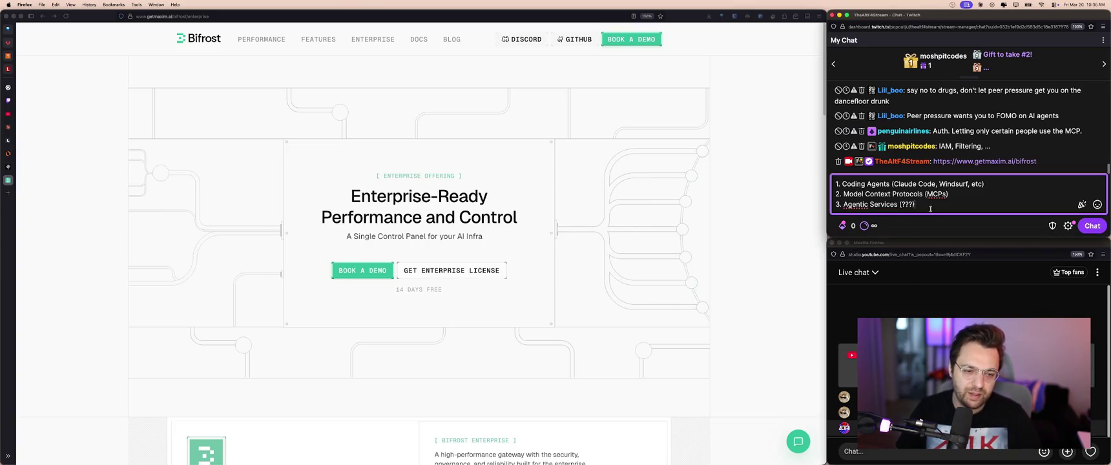
key(super+a)
click(597, 208)
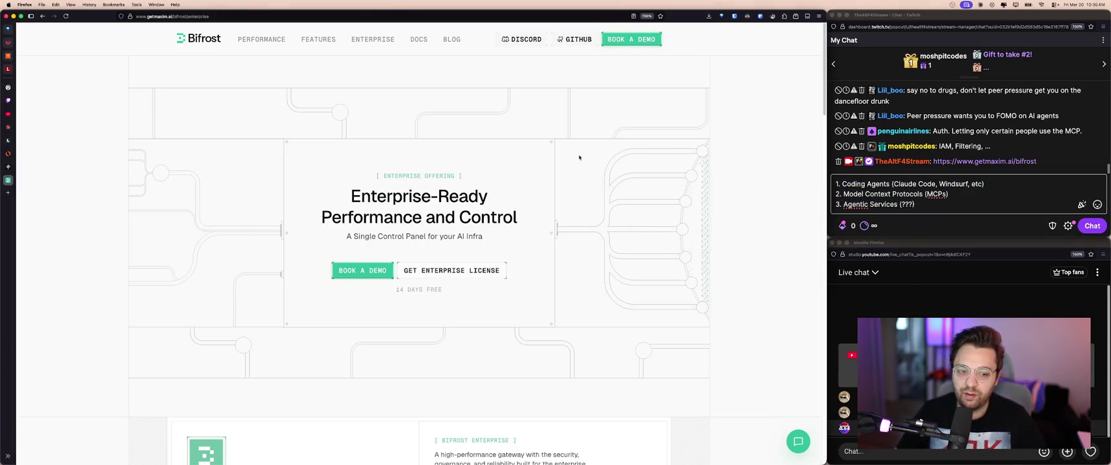
scroll(571, 119, down, 2)
scroll(572, 118, down, 3)
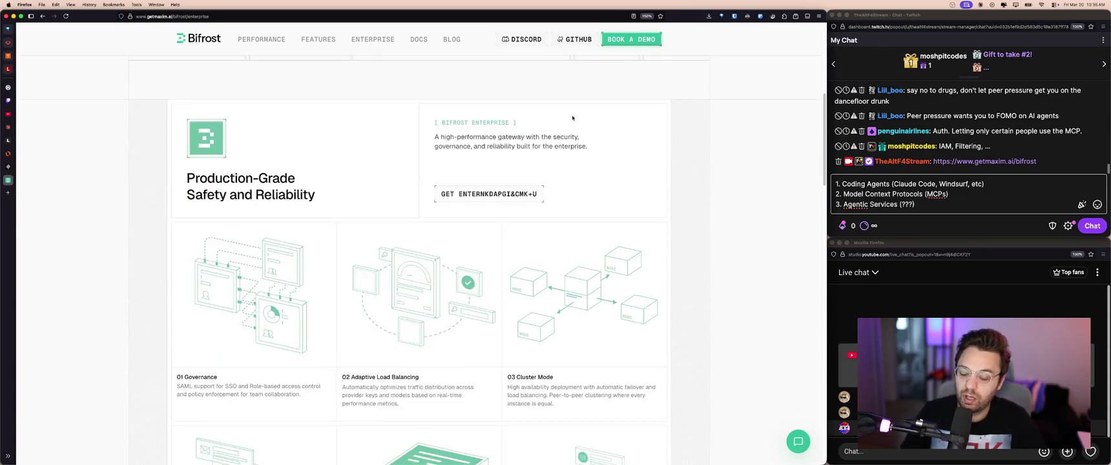
scroll(571, 118, down, 5)
scroll(572, 118, down, 4)
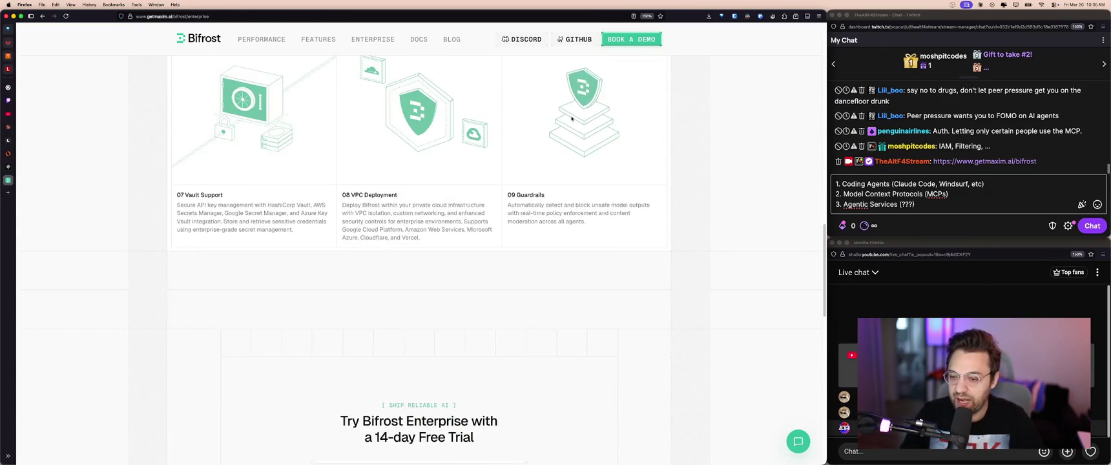
scroll(571, 119, down, 3)
scroll(571, 119, down, 2)
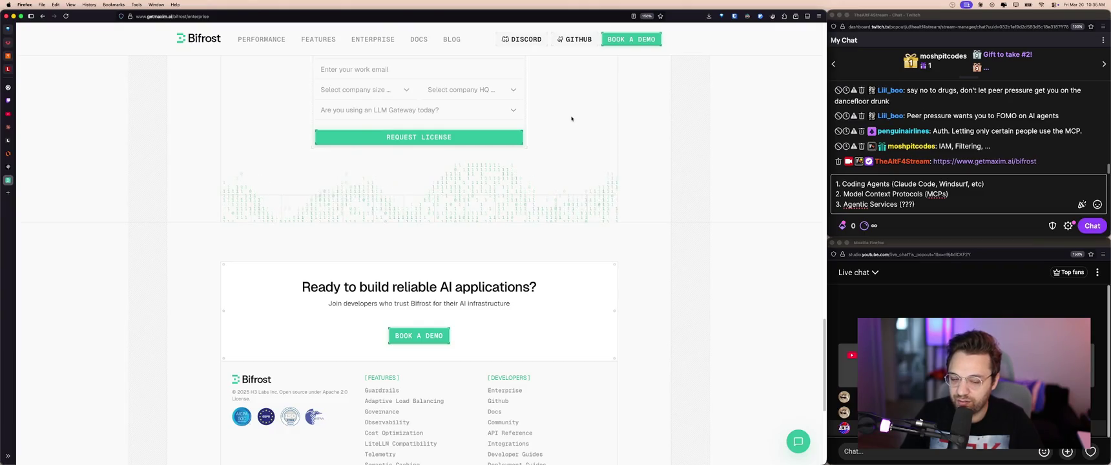
scroll(571, 118, up, 10)
scroll(572, 118, up, 8)
scroll(255, 57, up, 2)
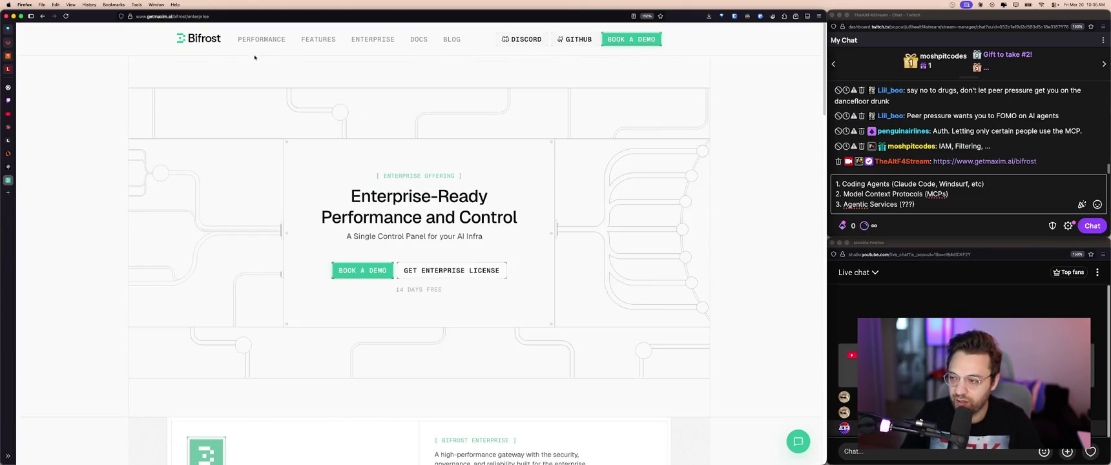
On the Bifrost home page, highlight 'The Fastest Enterprise AI Gateway' heading and subtitle words.
click(206, 40)
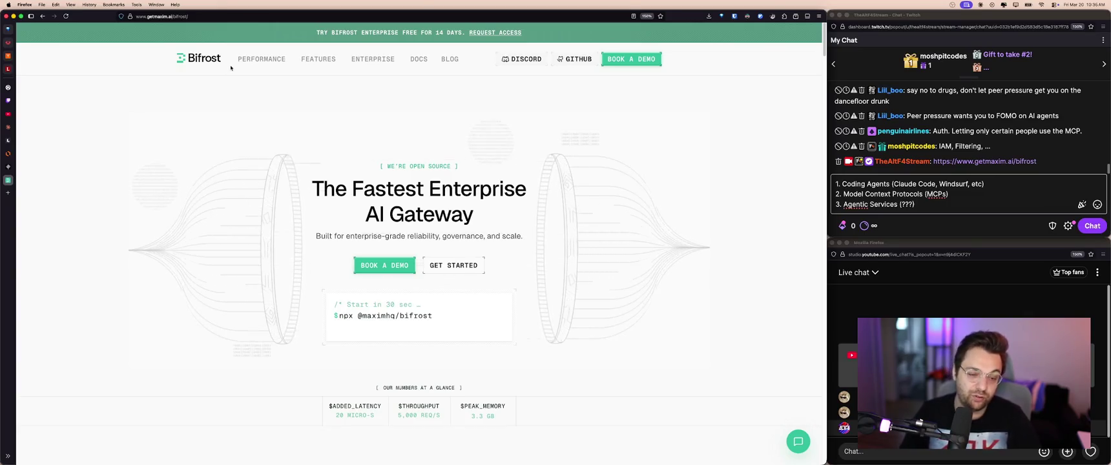
drag(310, 187, 511, 216)
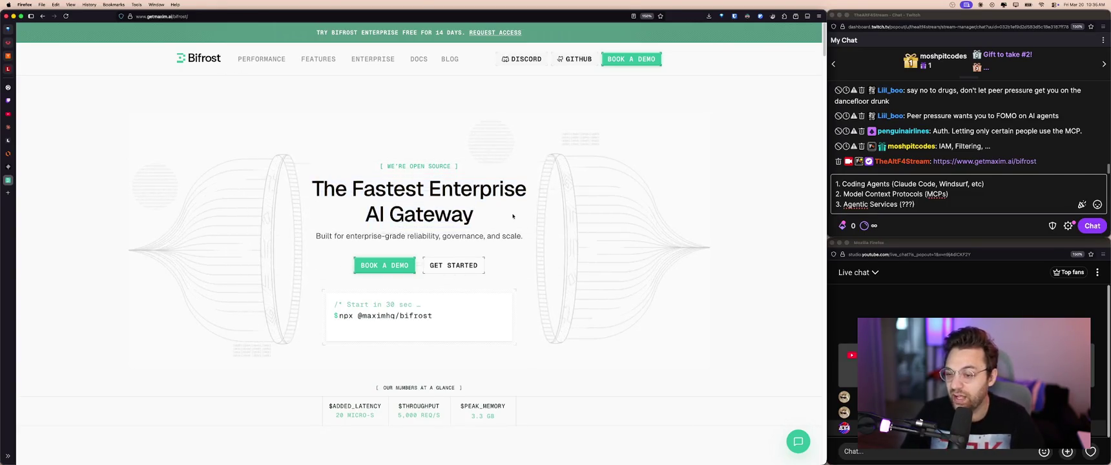
triple_click(511, 216)
click(520, 223)
scroll(498, 213, down, 4)
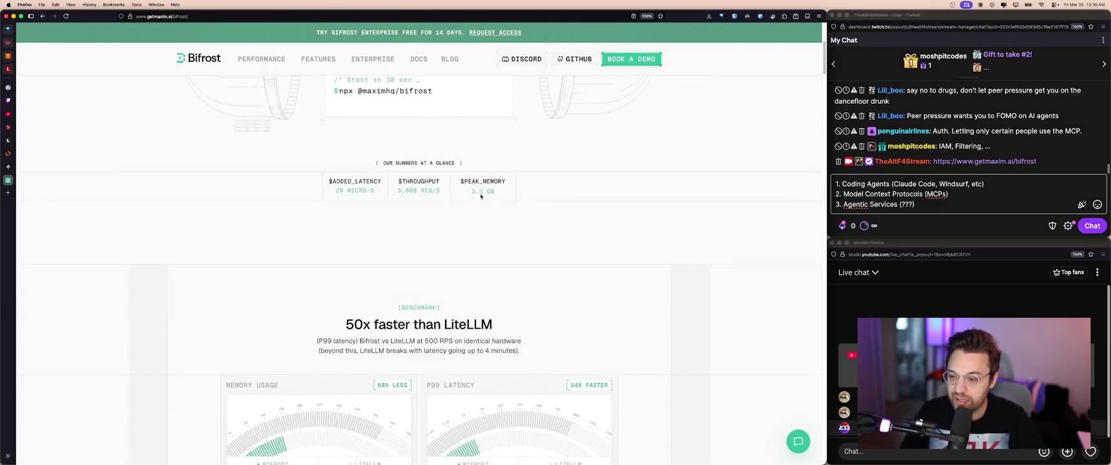
scroll(476, 197, up, 4)
drag(314, 184, 527, 219)
click(520, 222)
double_click(512, 237)
double_click(456, 237)
double_click(423, 237)
click(521, 225)
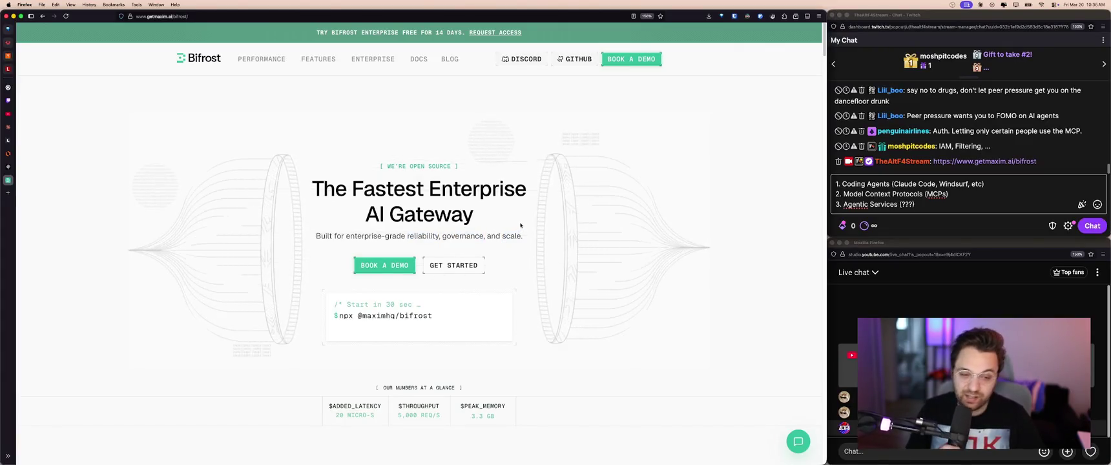
drag(318, 183, 494, 220)
click(493, 220)
Visit the Performance and Features sections, then open the Bifrost GitHub repository from home.
click(261, 59)
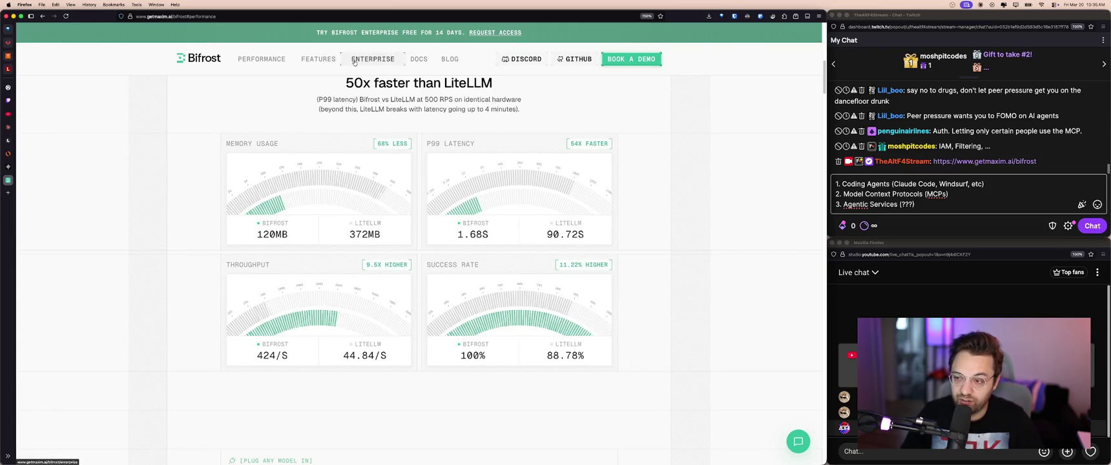
click(318, 59)
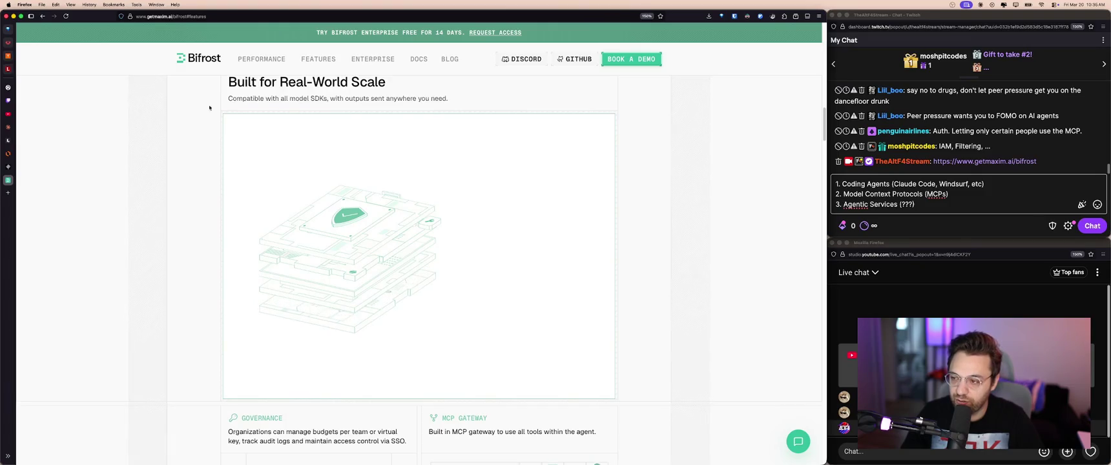
click(199, 62)
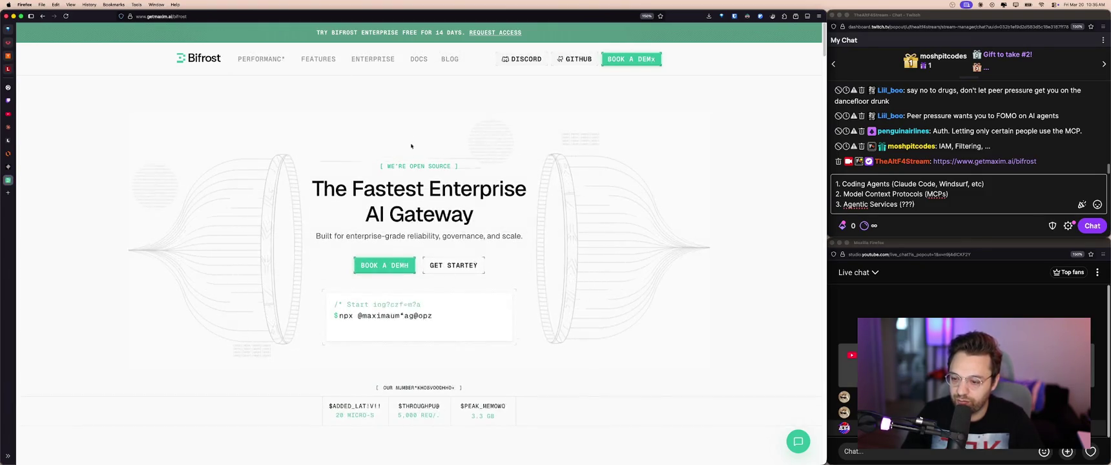
click(460, 270)
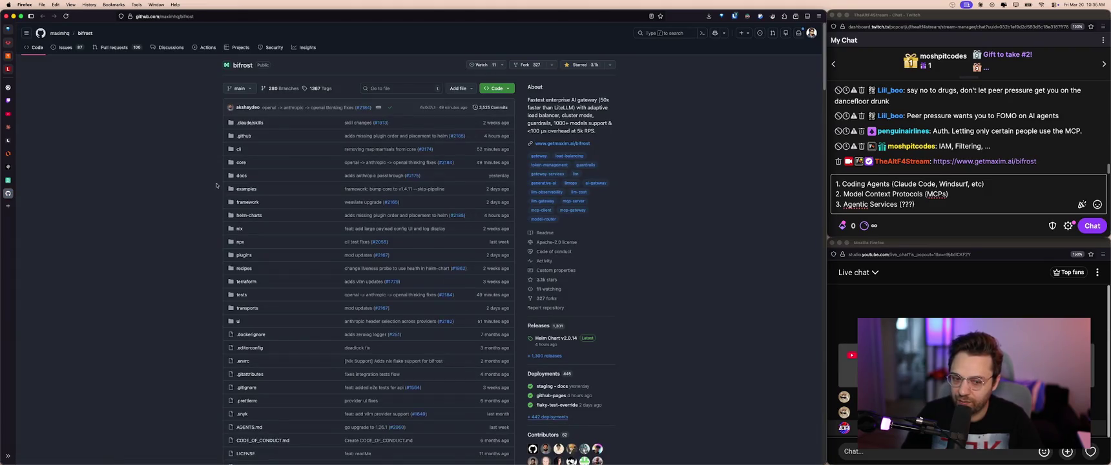
Enlarge the Bifrost README and highlight the Step 1 and Docker run quick-start lines.
scroll(217, 186, down, 10)
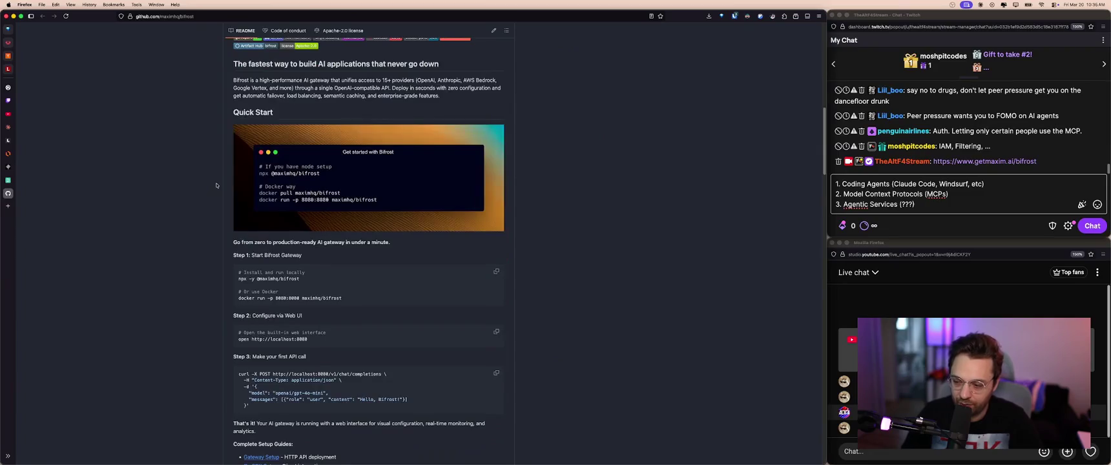
scroll(216, 185, down, 3)
key(ctrl+plus)
key(ctrl+plus)
key(ctrl+plus)
drag(260, 181, 178, 181)
click(309, 188)
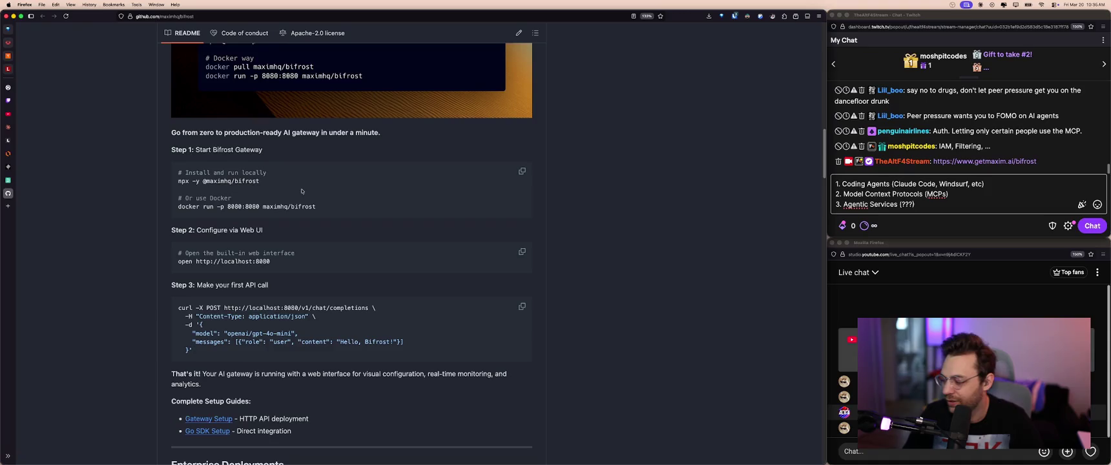
drag(316, 207, 177, 207)
click(176, 206)
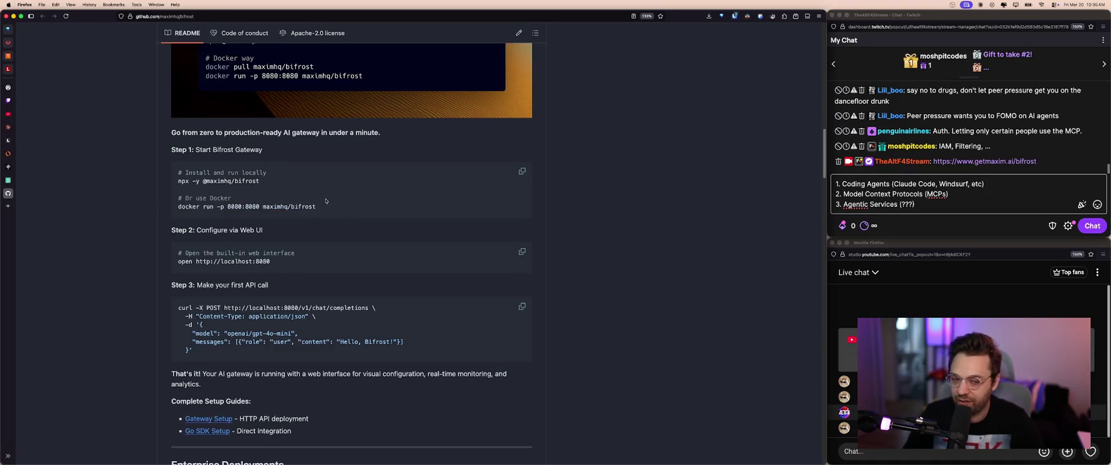
Scroll through the README's setup options, then return via the Bifrost site to the Hippo tab.
scroll(331, 198, down, 3)
scroll(330, 198, down, 5)
scroll(330, 199, down, 5)
scroll(331, 198, down, 3)
scroll(330, 199, down, 5)
scroll(331, 199, down, 3)
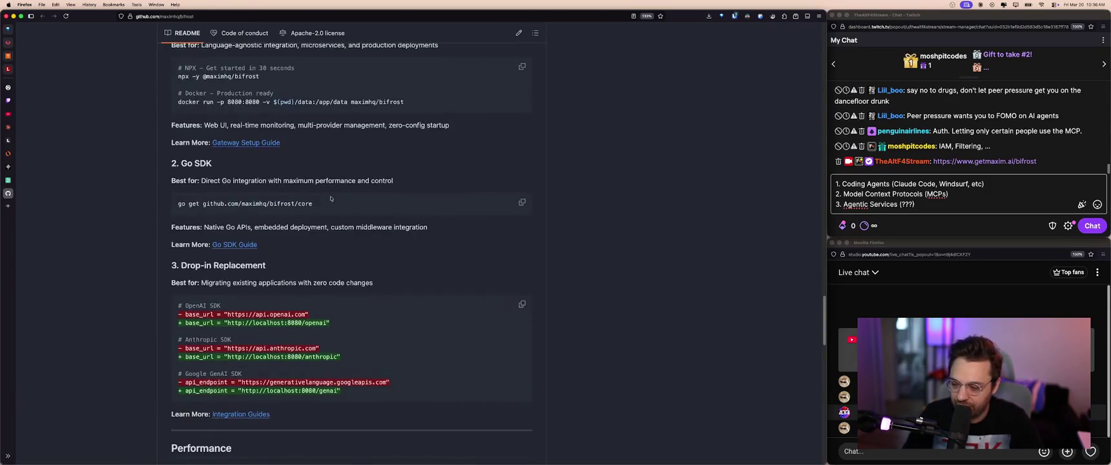
scroll(331, 198, down, 3)
scroll(355, 206, down, 5)
scroll(383, 221, up, 8)
scroll(383, 220, up, 10)
scroll(303, 201, up, 10)
scroll(217, 181, up, 5)
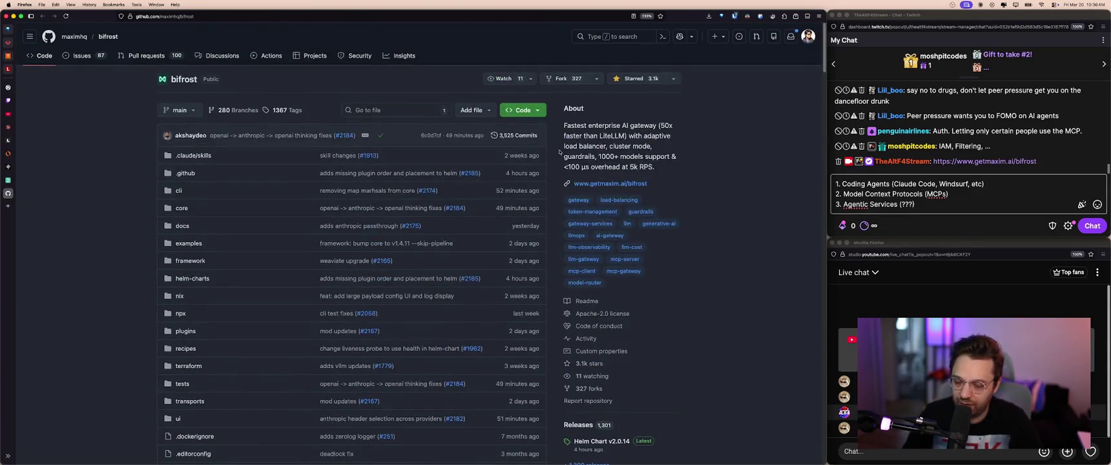
click(610, 183)
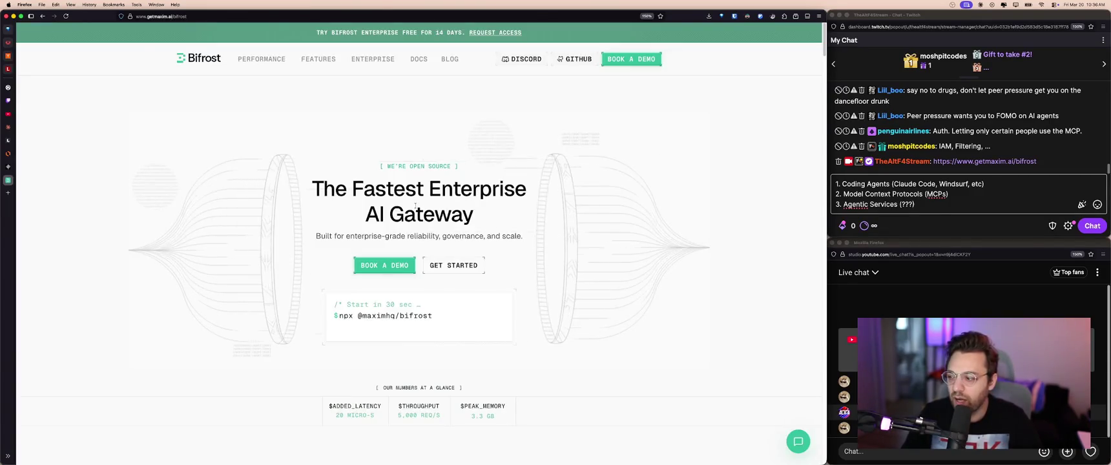
key(ctrl+shift+Tab)
key(ctrl+shift+Tab)
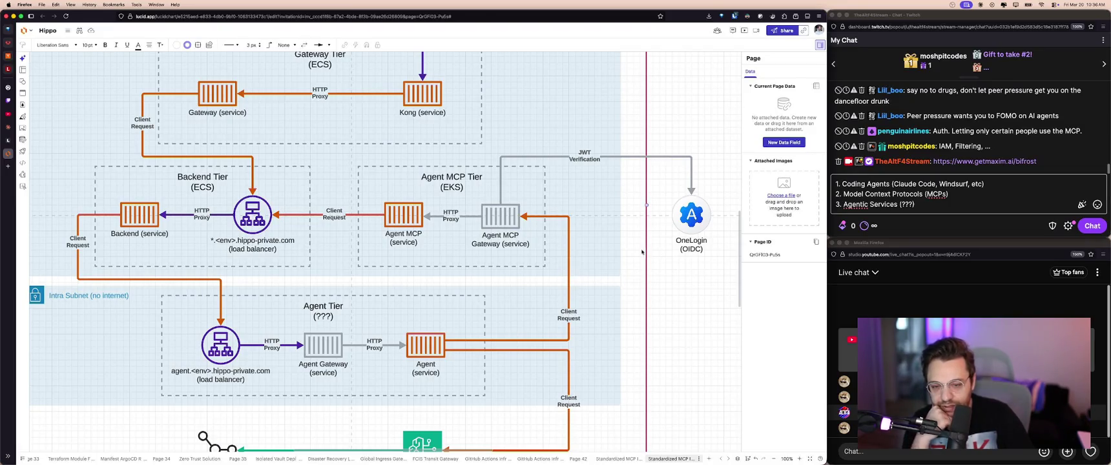
Inspect the Agent MCP Gateway, HTTP Proxy connector and Agent MCP shapes, nudging the Gateway slightly.
click(503, 220)
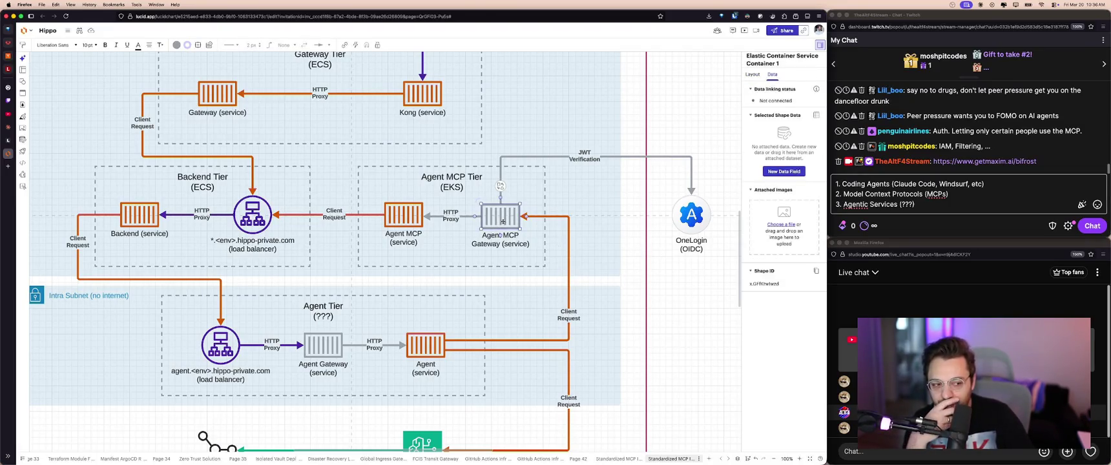
click(463, 219)
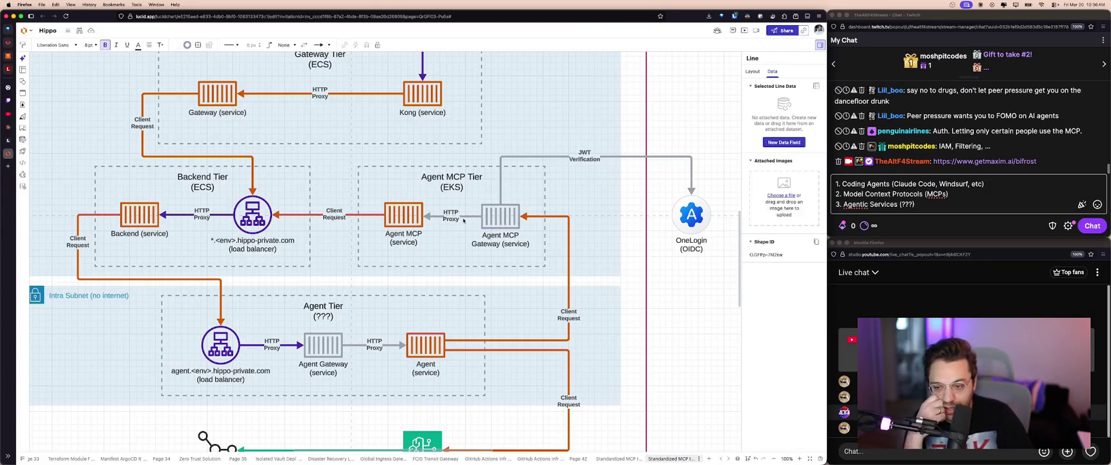
click(514, 219)
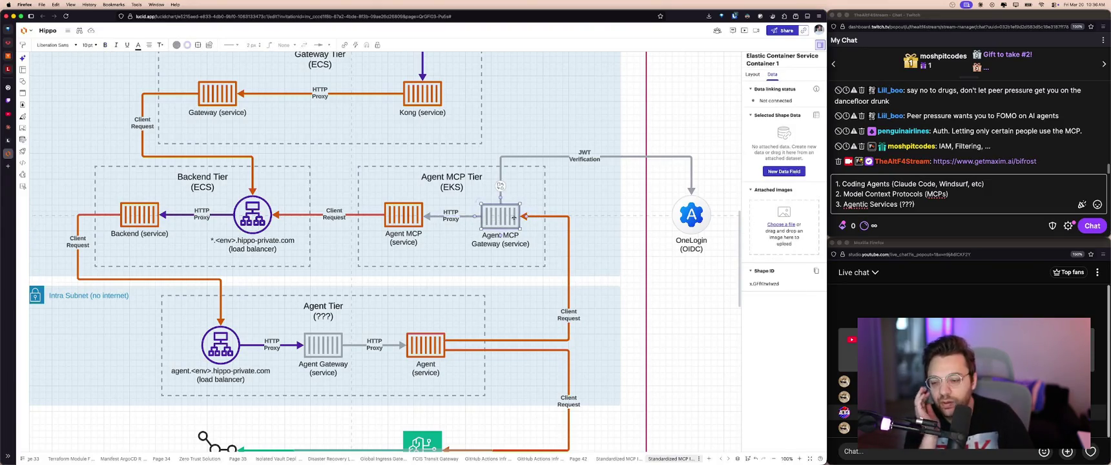
click(396, 215)
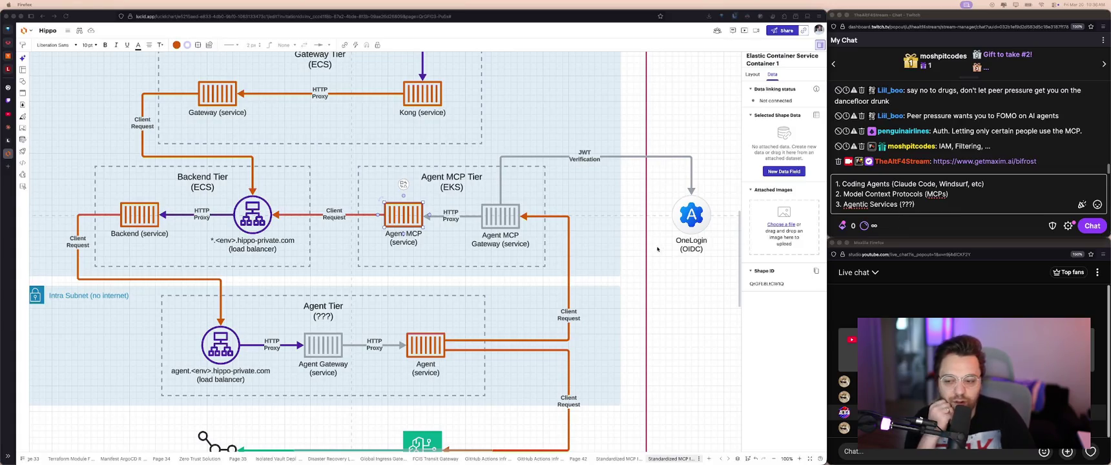
click(493, 217)
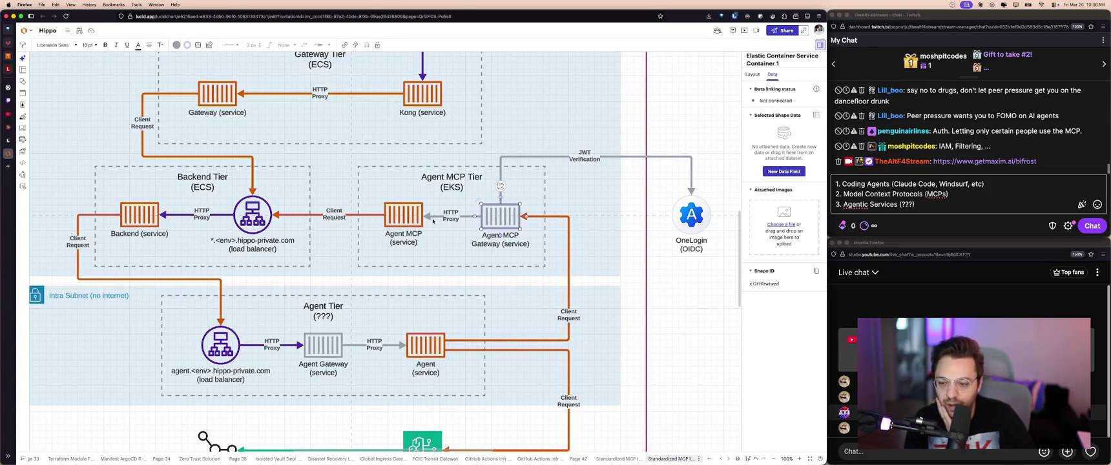
click(509, 218)
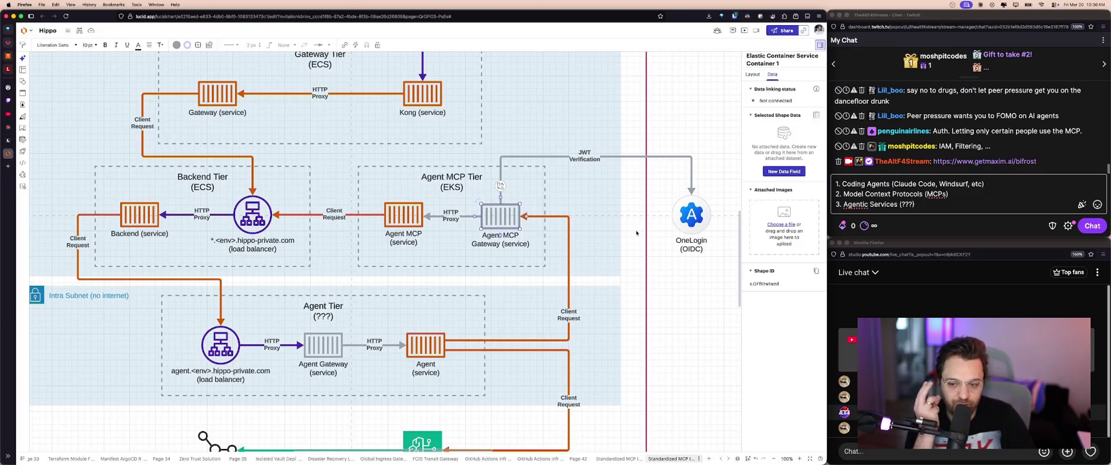
click(636, 233)
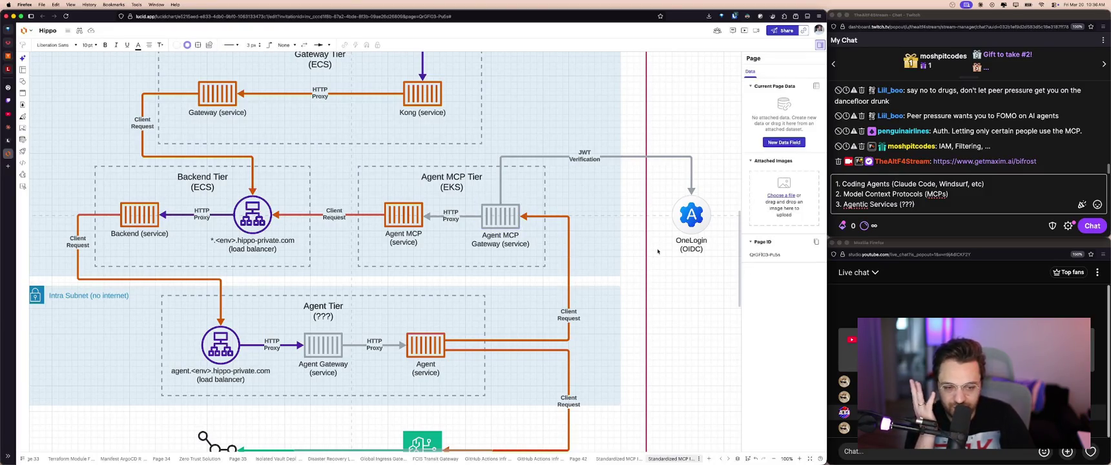
click(502, 221)
click(402, 219)
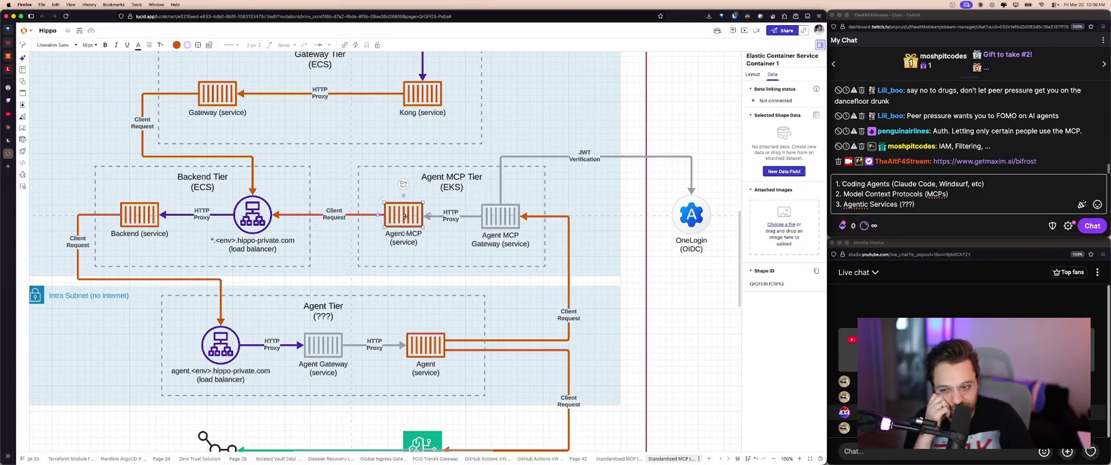
click(492, 219)
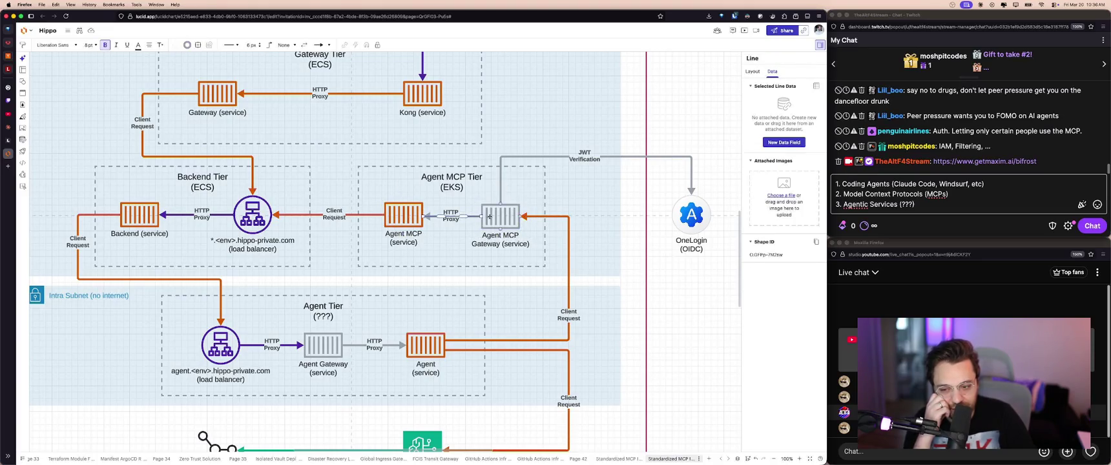
drag(493, 217, 495, 216)
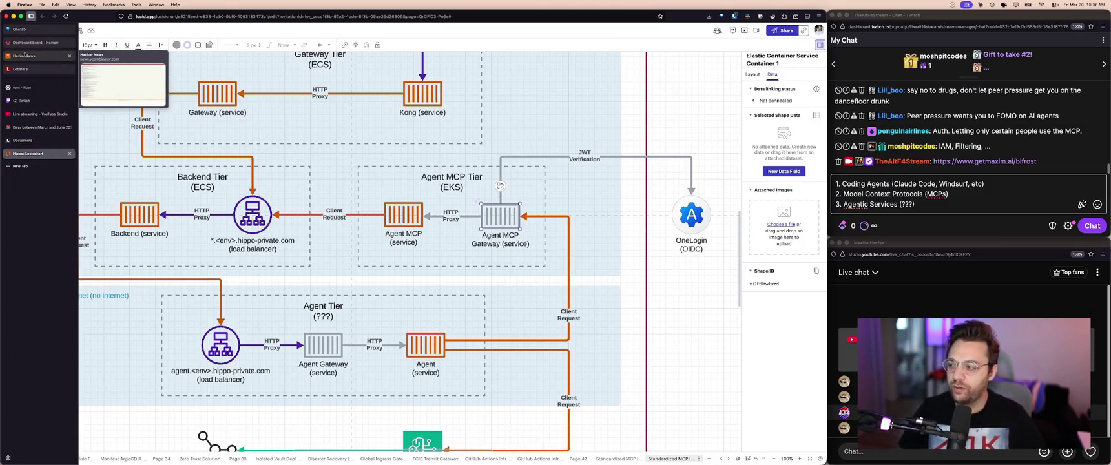
Open the AWS sign-in page from the Homarr dashboard tab.
key(super+t)
key(super+w)
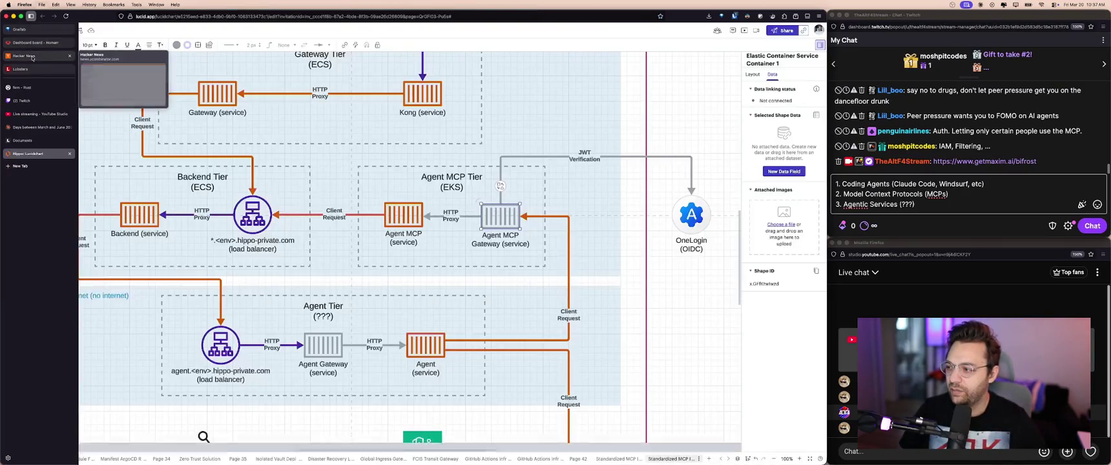
click(31, 55)
click(316, 104)
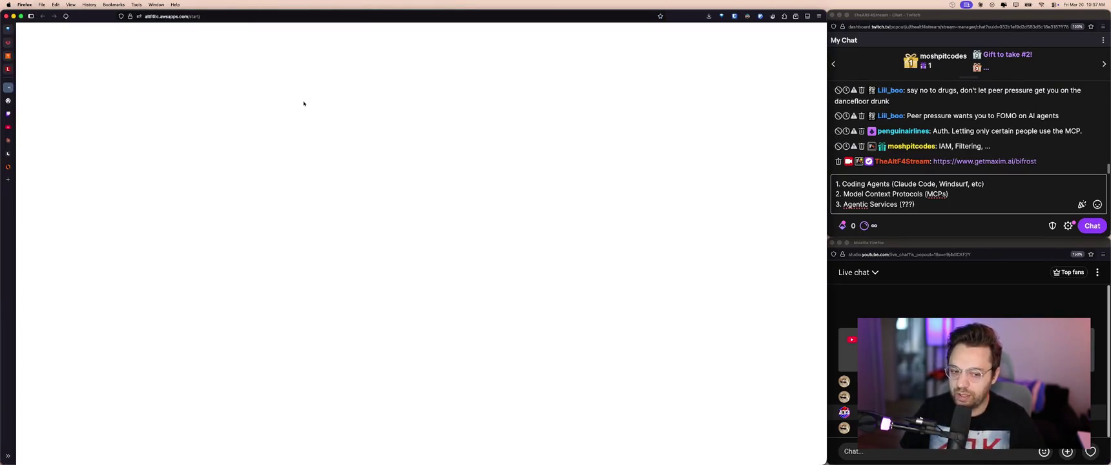
Sign in to AWS using the saved username and account password.
click(415, 266)
click(411, 282)
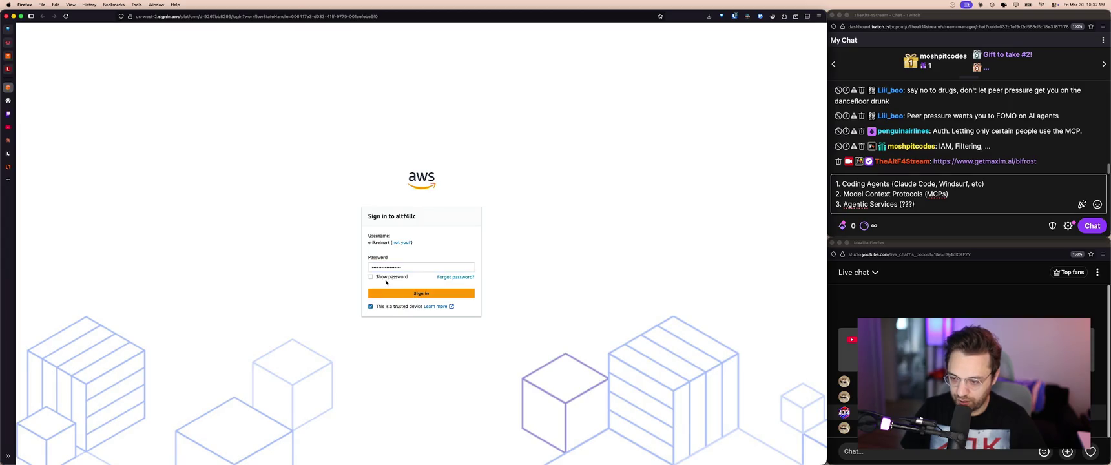
click(419, 293)
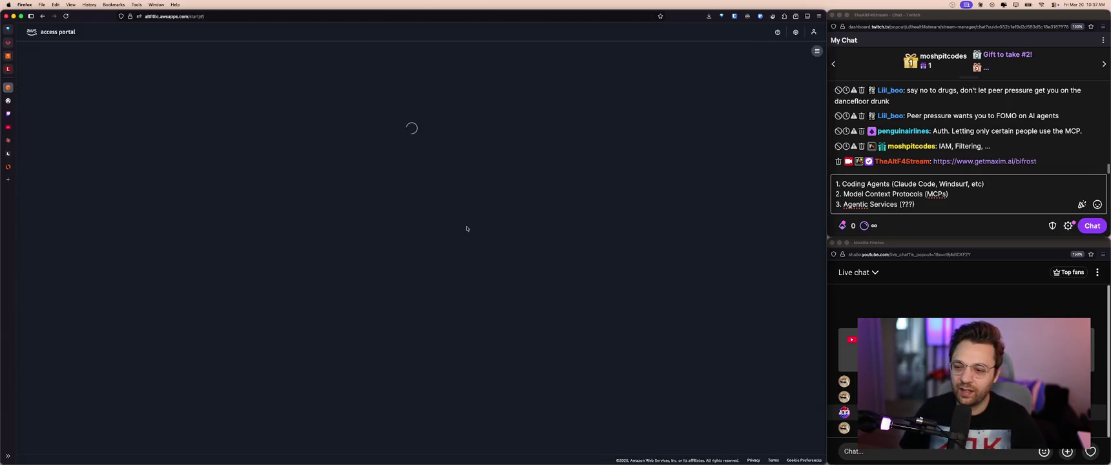
Choose the account in the access portal and open Amazon Bedrock AgentCore Overview in US West (Oregon), enlarged.
click(234, 139)
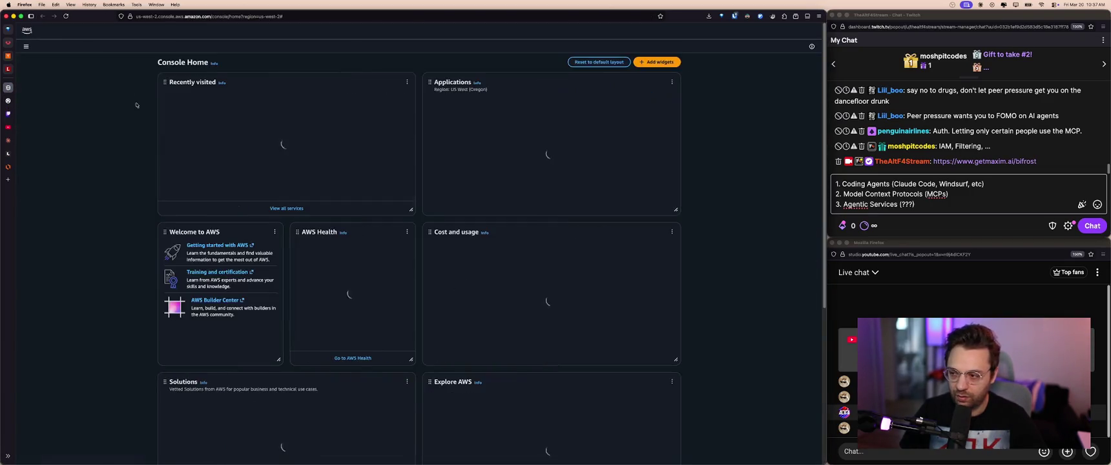
click(203, 109)
key(super+plus)
key(super+plus)
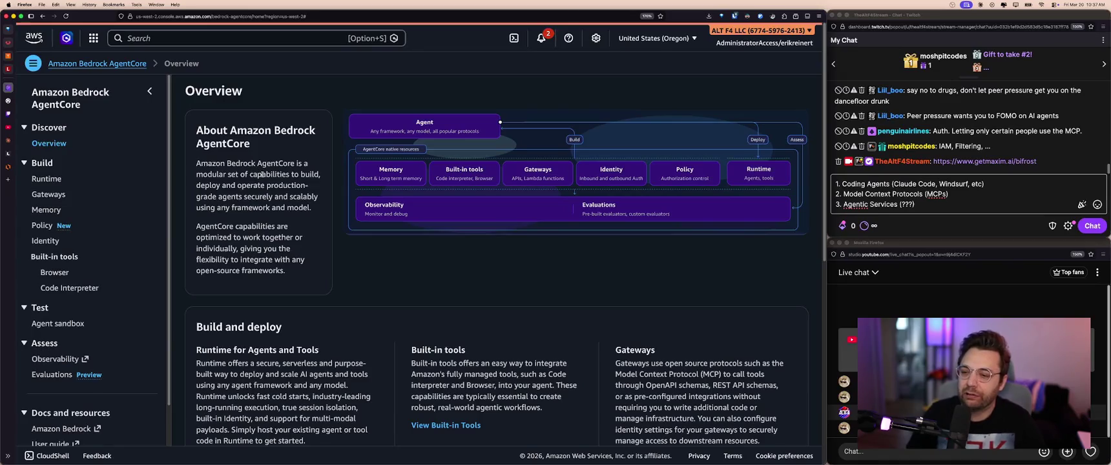
Go to Gateways under Build in the AgentCore sidebar and confirm none exist.
scroll(258, 187, down, 2)
scroll(249, 213, down, 8)
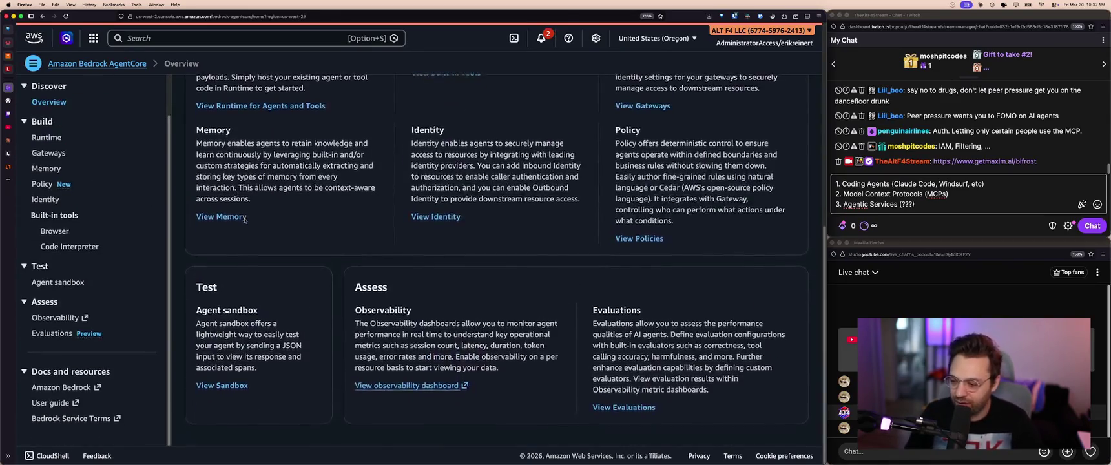
scroll(245, 219, up, 10)
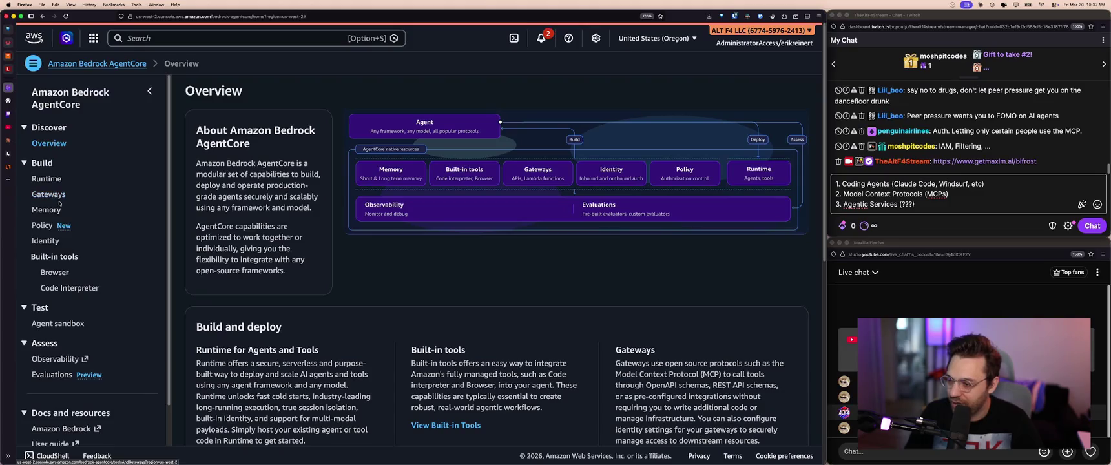
click(49, 194)
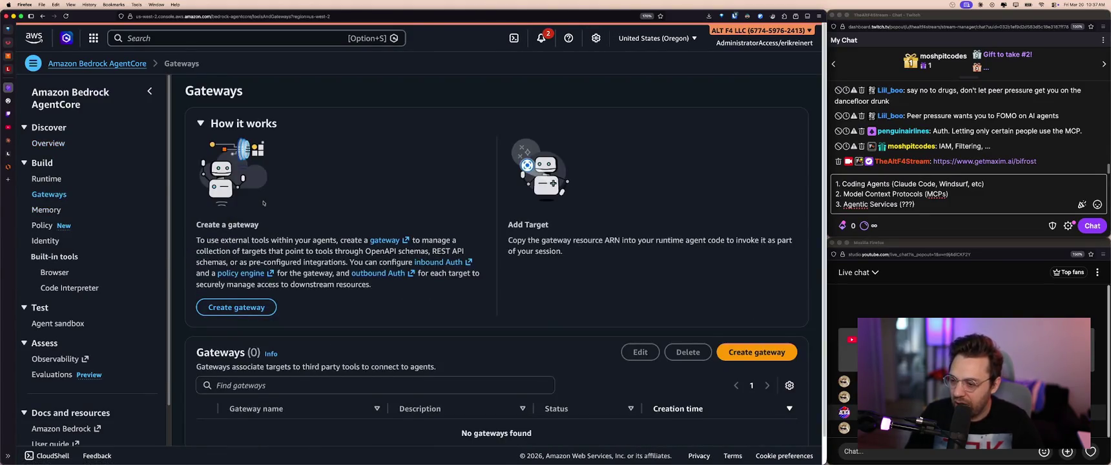
scroll(263, 203, down, 1)
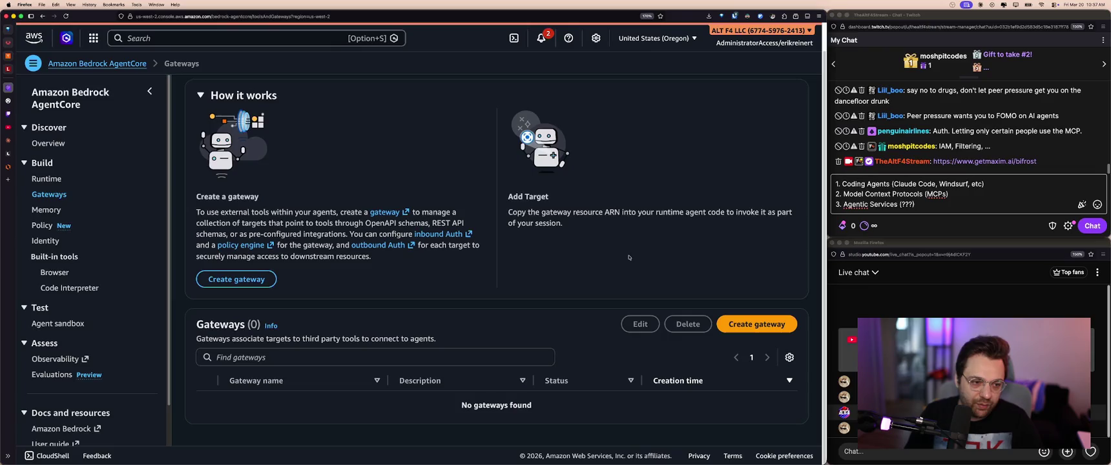
scroll(667, 263, up, 1)
double_click(200, 90)
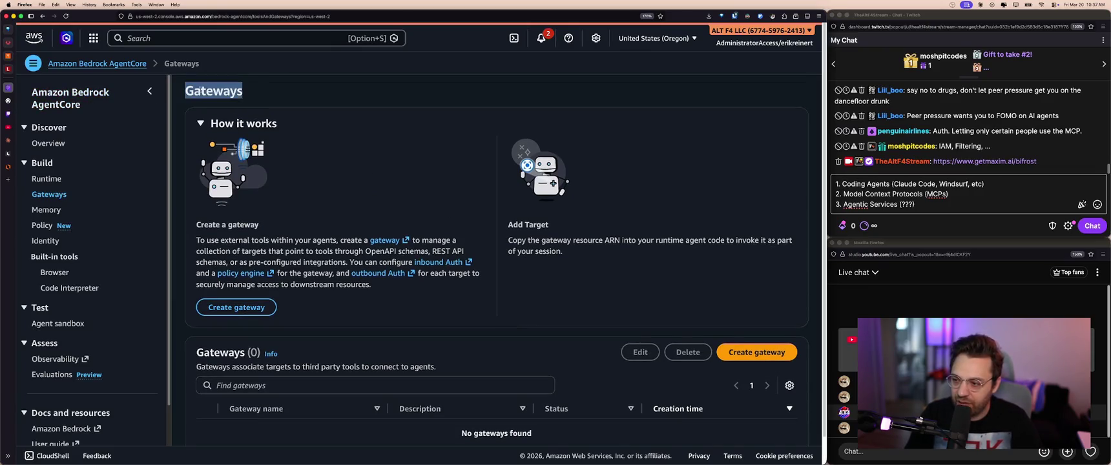
Start a new gateway, bringing up the Create gateway form with JWT and Cognito quick create.
scroll(581, 259, down, 1)
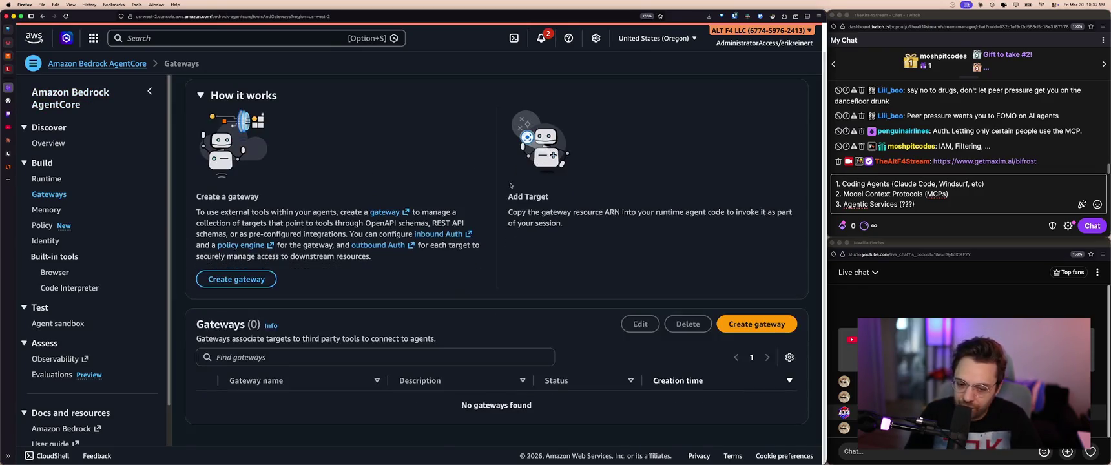
click(764, 324)
scroll(571, 265, down, 10)
Review the Create gateway form and toggle inbound auth between IAM permissions and JSON Web Tokens.
scroll(571, 264, up, 5)
scroll(571, 265, up, 5)
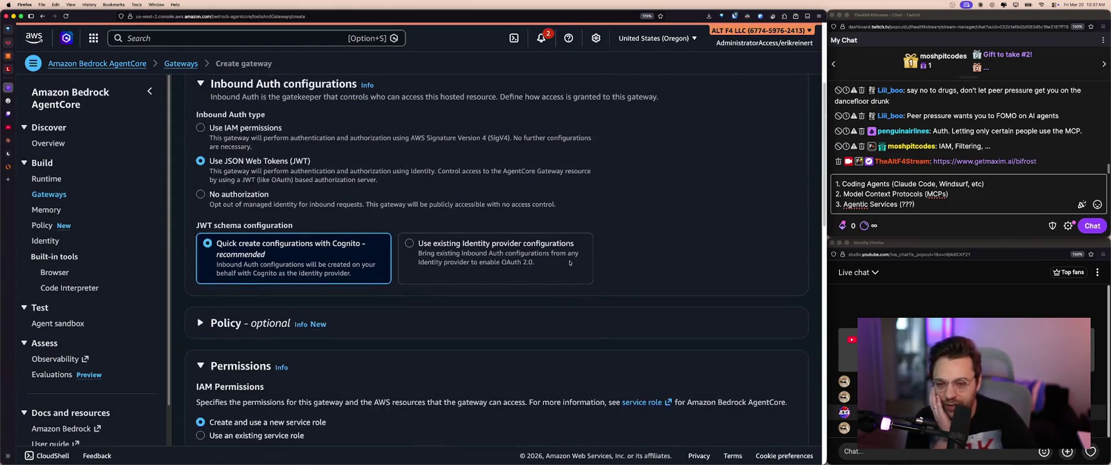
scroll(442, 263, up, 1)
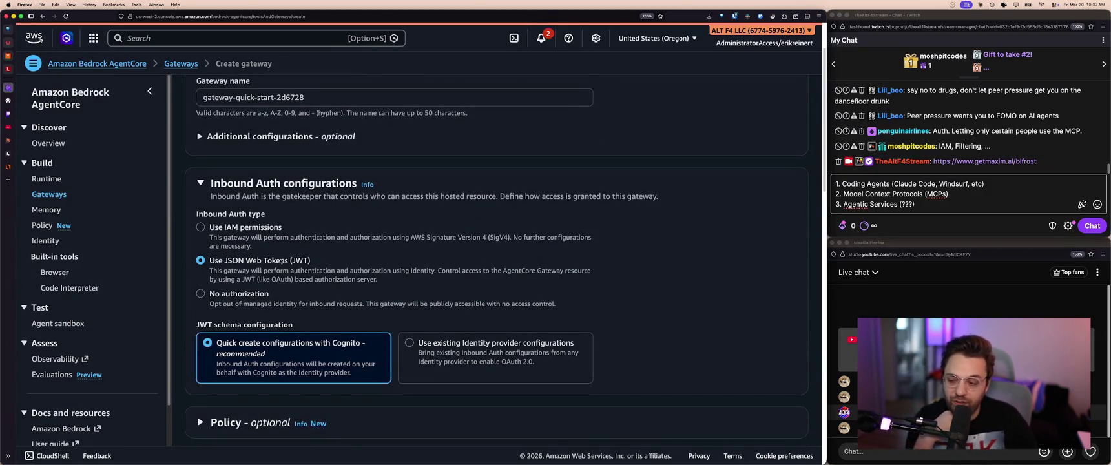
scroll(314, 266, down, 8)
scroll(317, 265, down, 7)
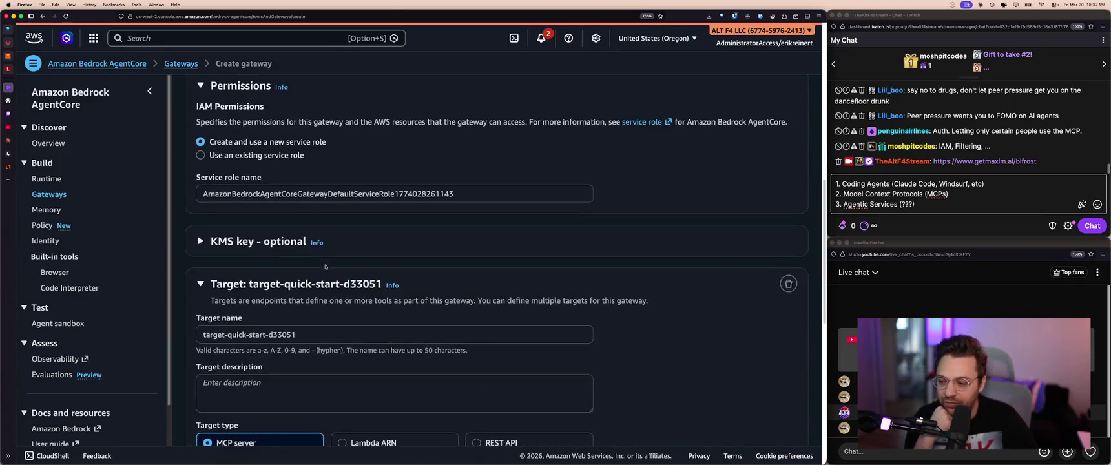
scroll(321, 264, down, 1)
scroll(322, 264, down, 4)
scroll(329, 259, down, 4)
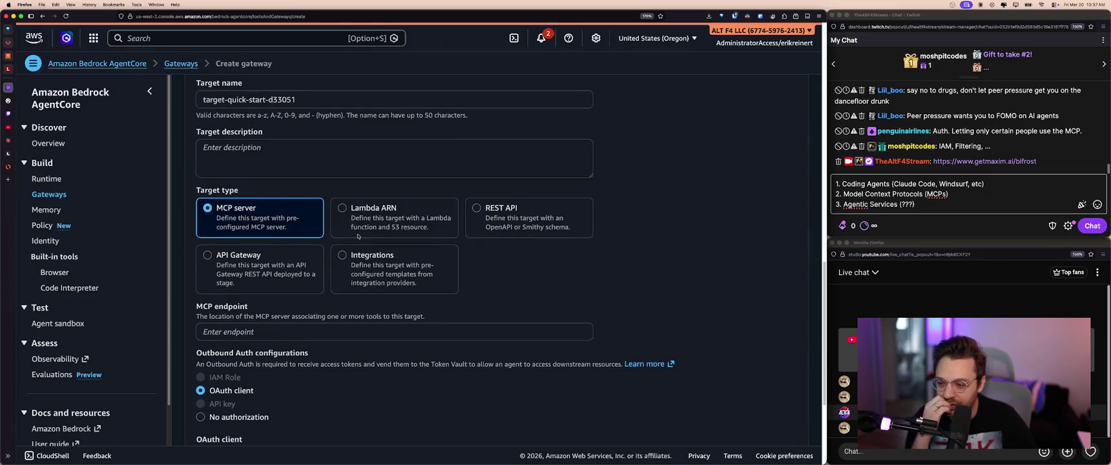
scroll(359, 239, down, 1)
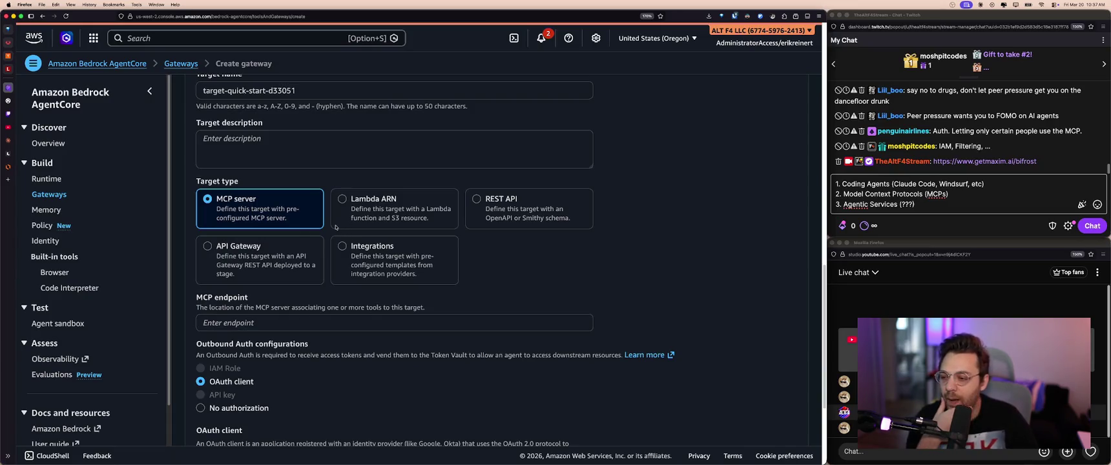
scroll(336, 226, up, 10)
scroll(250, 183, up, 10)
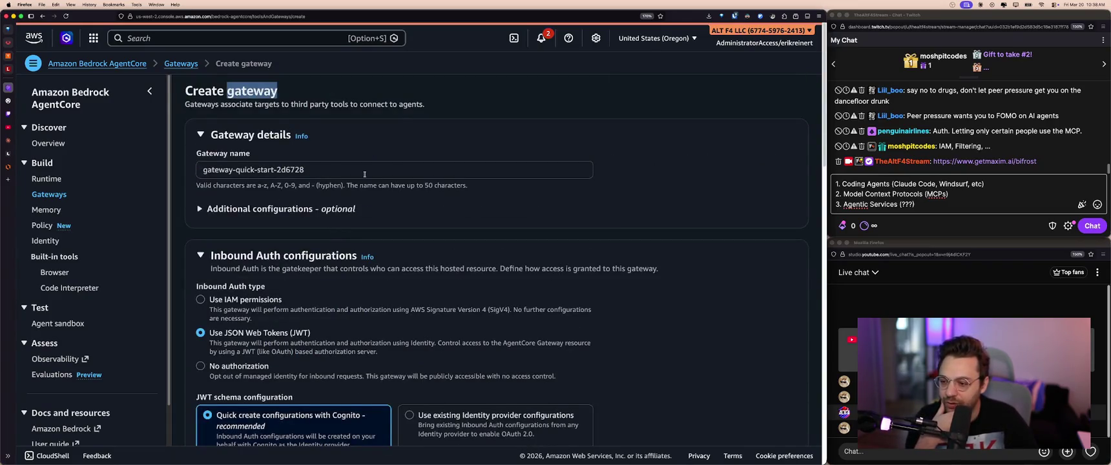
scroll(285, 148, down, 3)
scroll(313, 192, down, 2)
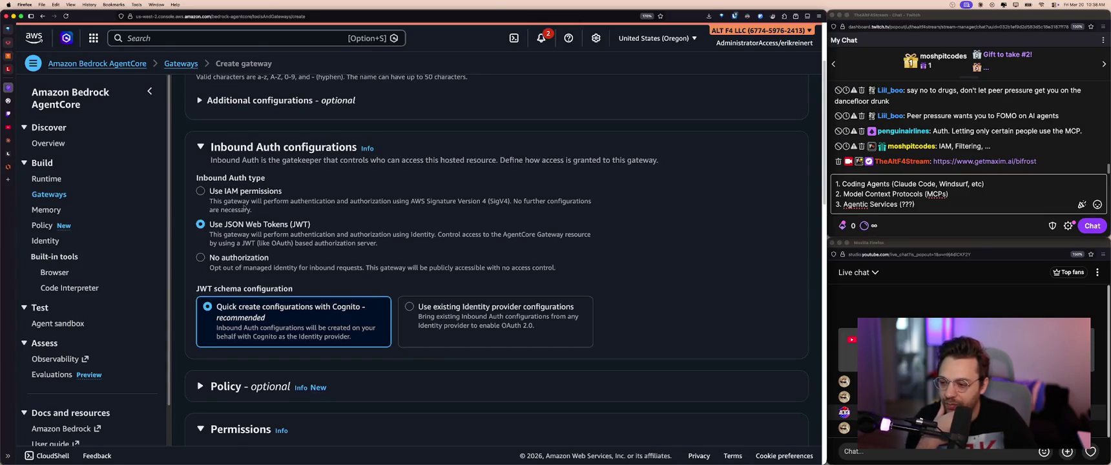
click(251, 201)
click(258, 225)
Compare existing identity provider and Cognito quick-create JWT options, keep Cognito, and expand Policy.
scroll(308, 252, down, 3)
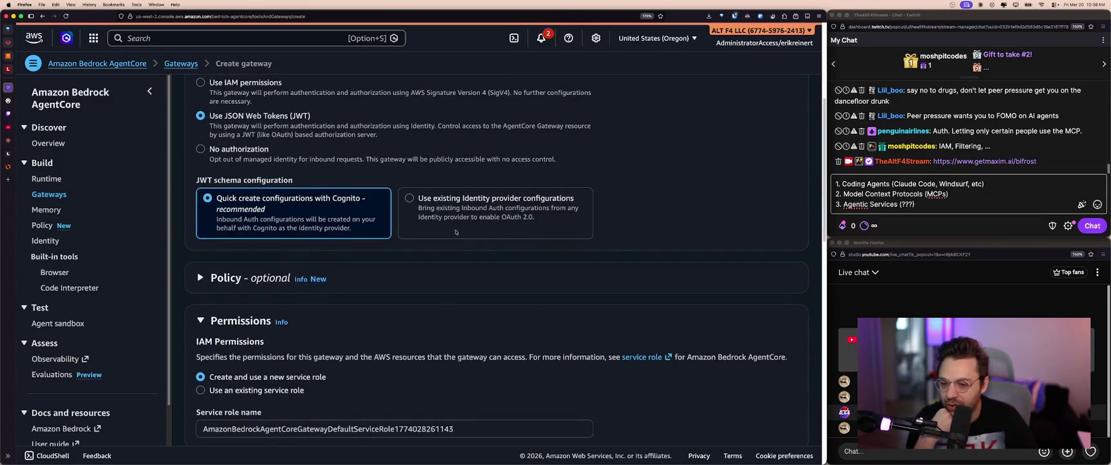
click(453, 231)
click(341, 229)
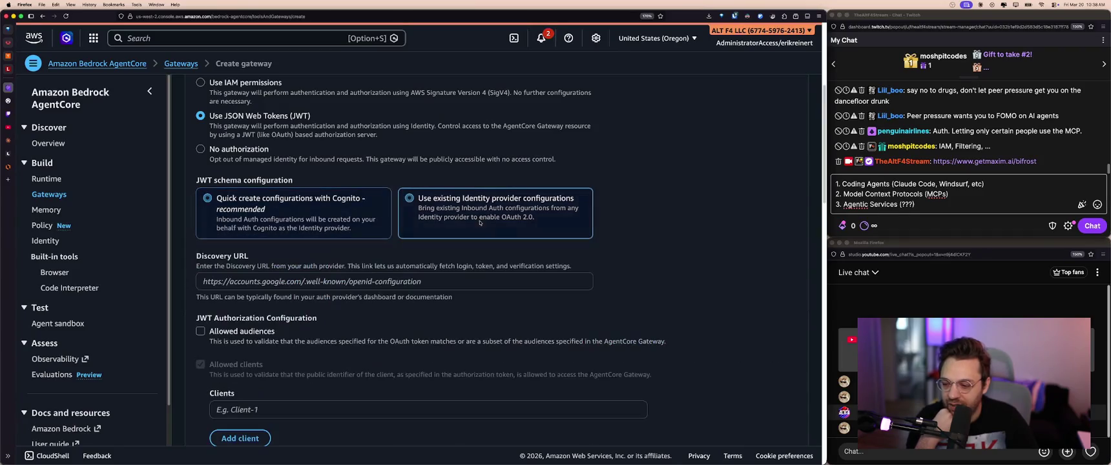
click(452, 213)
click(258, 223)
scroll(252, 226, down, 1)
click(248, 225)
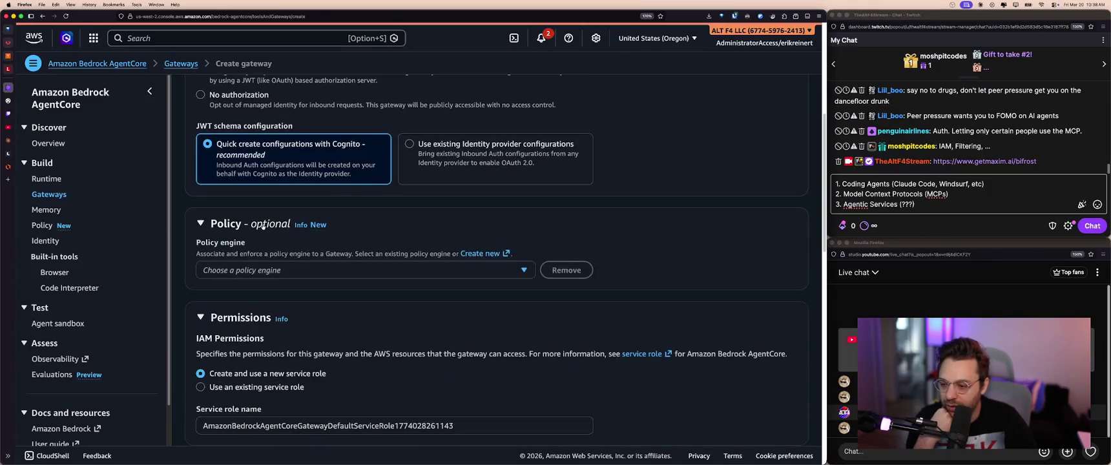
Inspect the target description field and the MCP server target type description.
scroll(285, 239, down, 3)
scroll(297, 239, down, 7)
scroll(297, 213, down, 2)
click(296, 181)
click(314, 139)
click(269, 206)
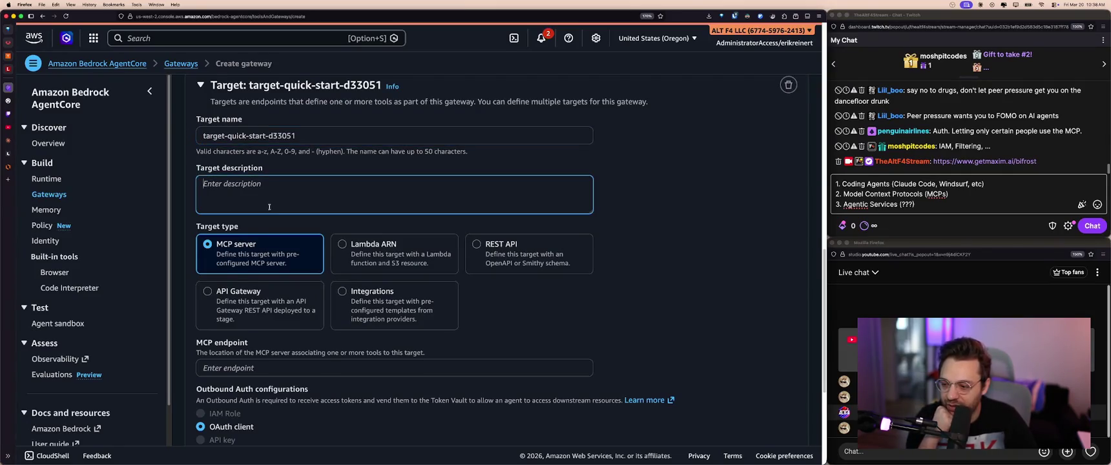
drag(217, 245, 292, 268)
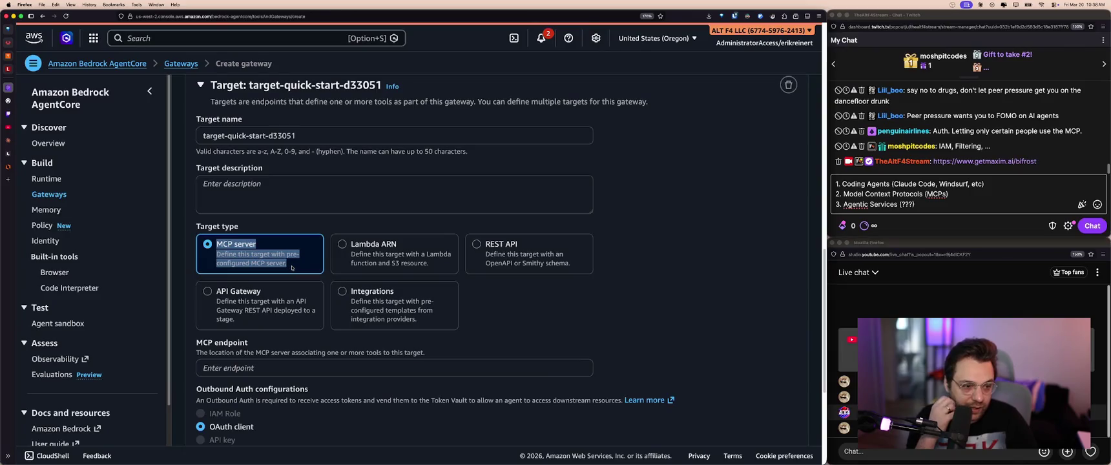
click(231, 238)
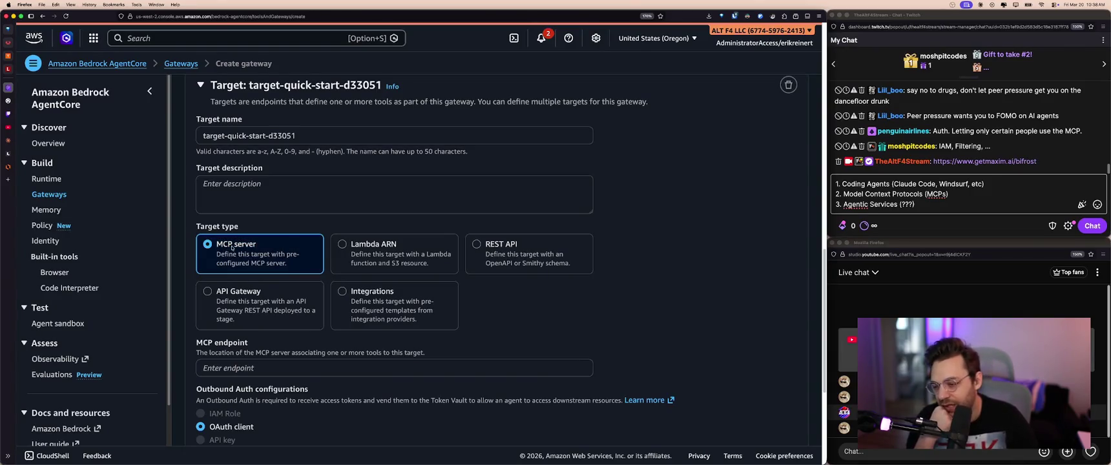
click(317, 137)
click(319, 195)
scroll(320, 195, down, 5)
Leave the MCP endpoint empty, try No authorization then OAuth client, and exit to Gateways unsaved.
click(270, 180)
click(240, 238)
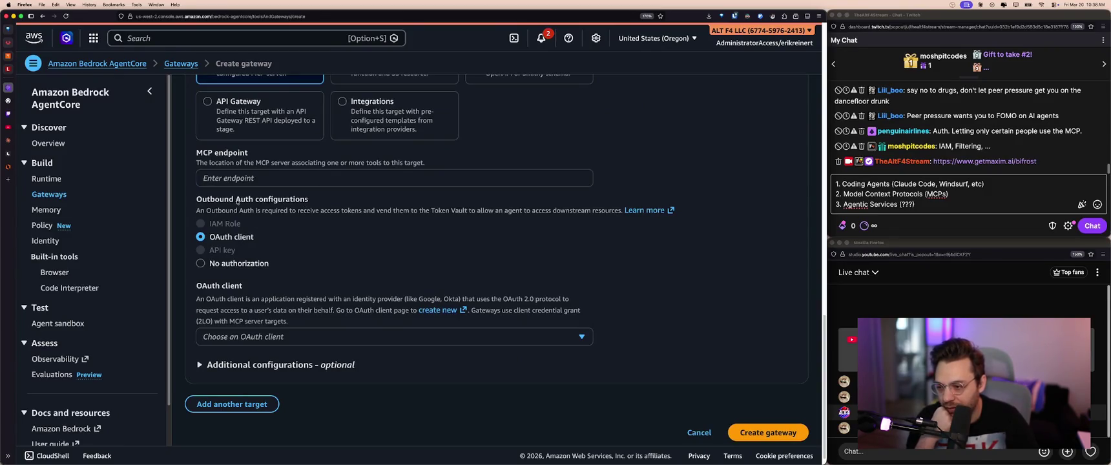
click(238, 264)
click(232, 296)
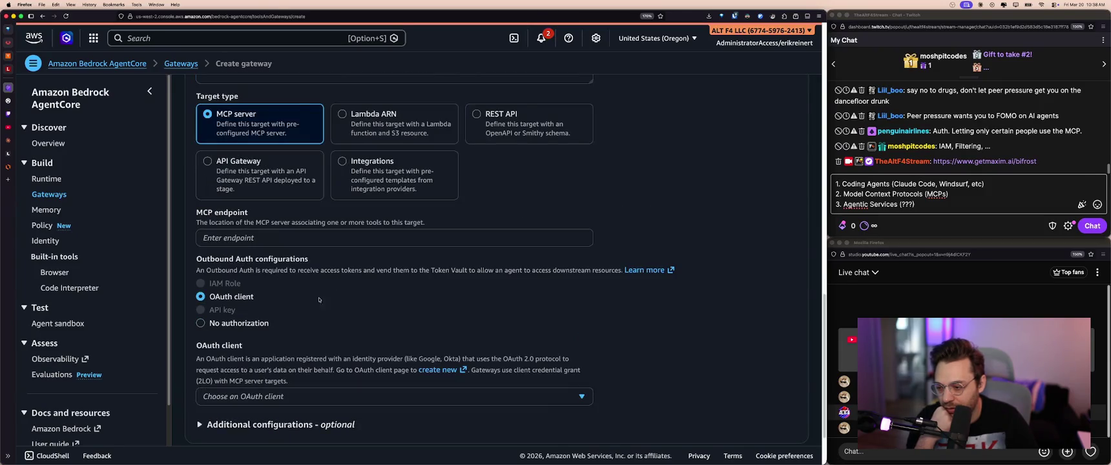
scroll(329, 296, down, 2)
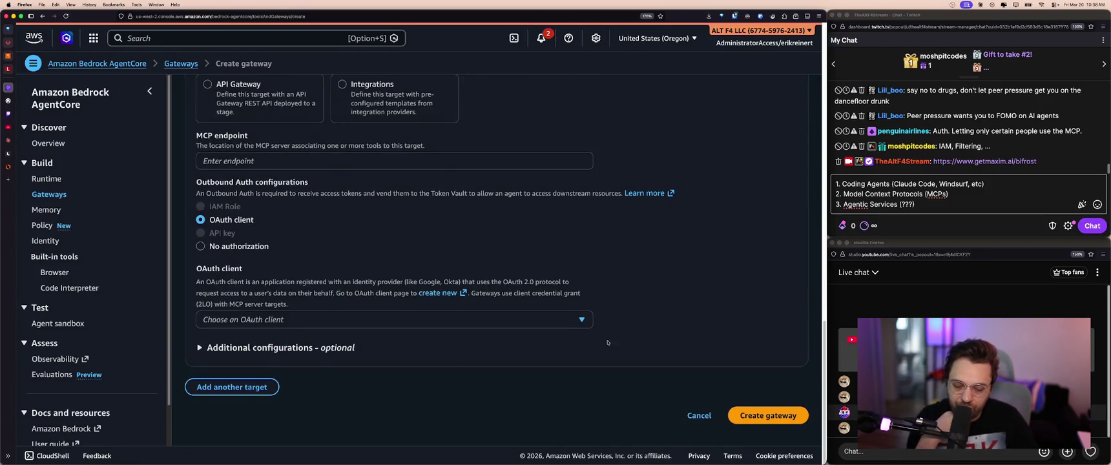
scroll(654, 361, up, 15)
scroll(186, 156, up, 10)
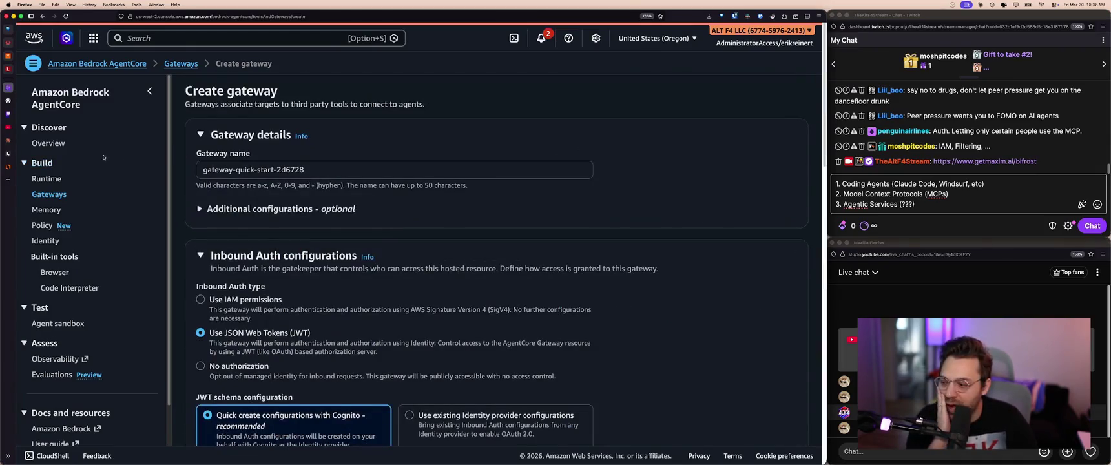
click(48, 194)
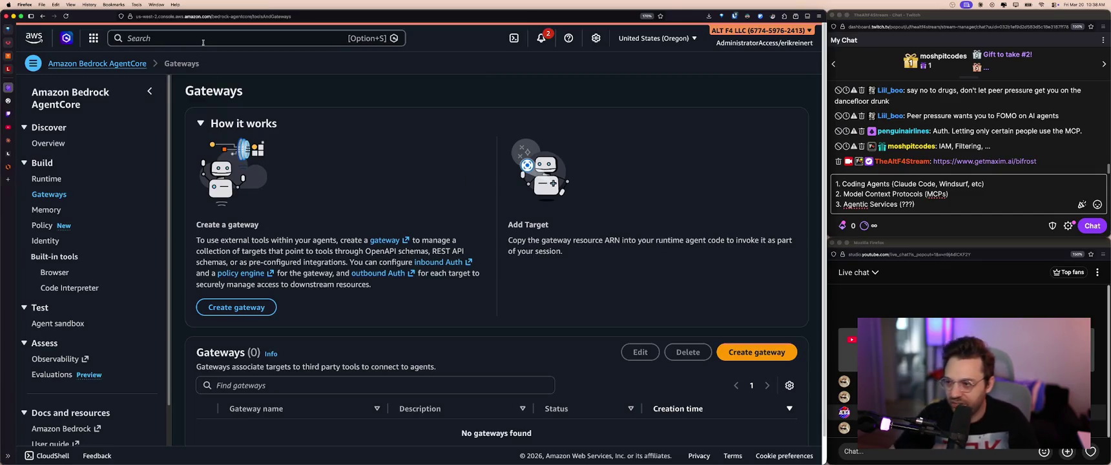
Search for 'API Gateway', open it, and widen the Name column of the APIs table.
key(alt+s)
text(API Gateway)
click(319, 108)
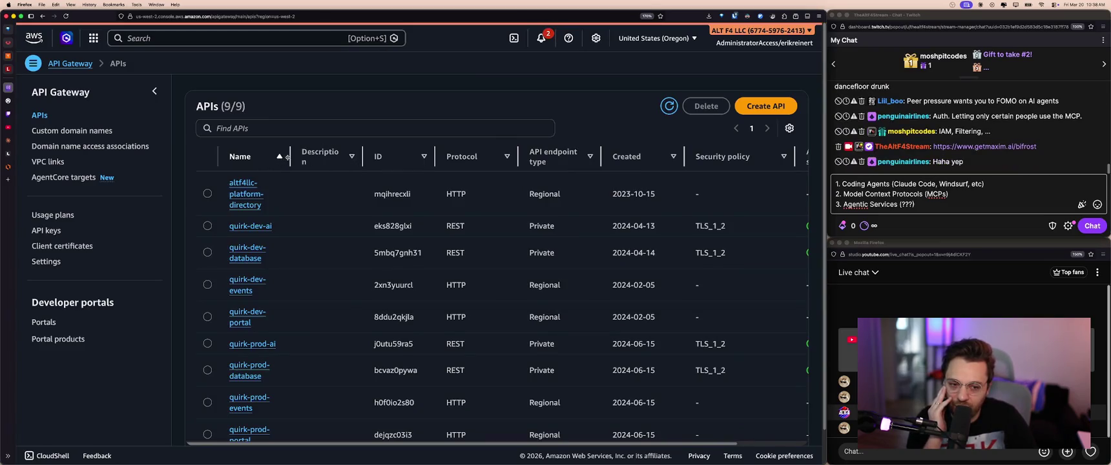
click(155, 93)
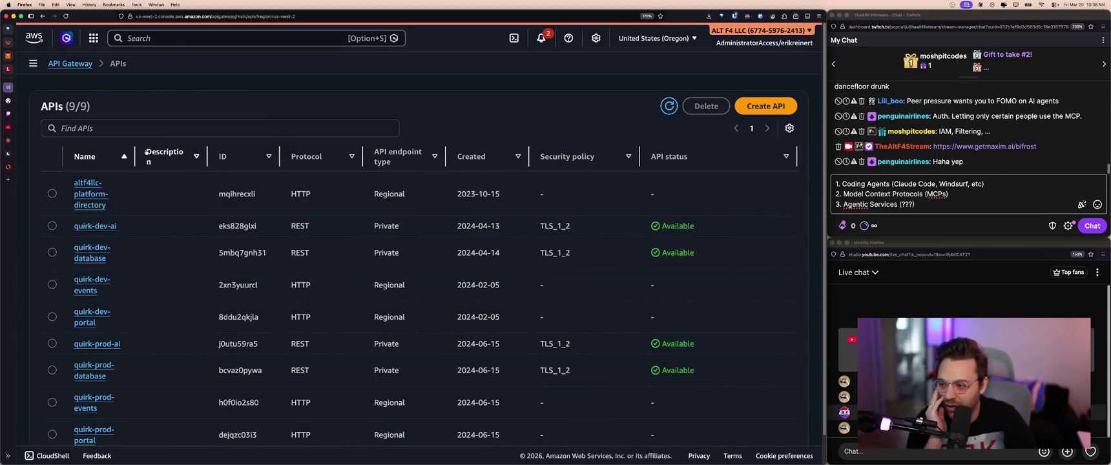
drag(178, 153, 194, 155)
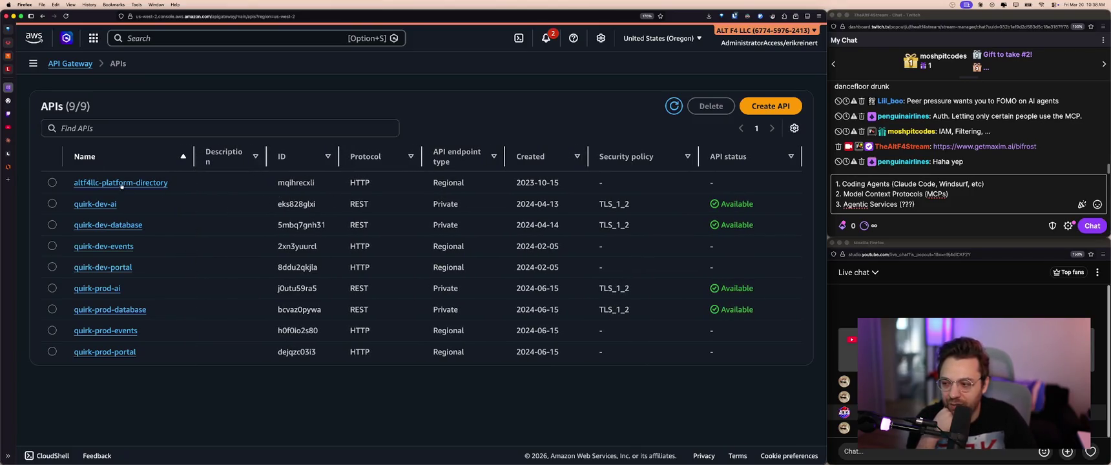
Start creating a new API, briefly glancing at the recently visited services list.
click(765, 106)
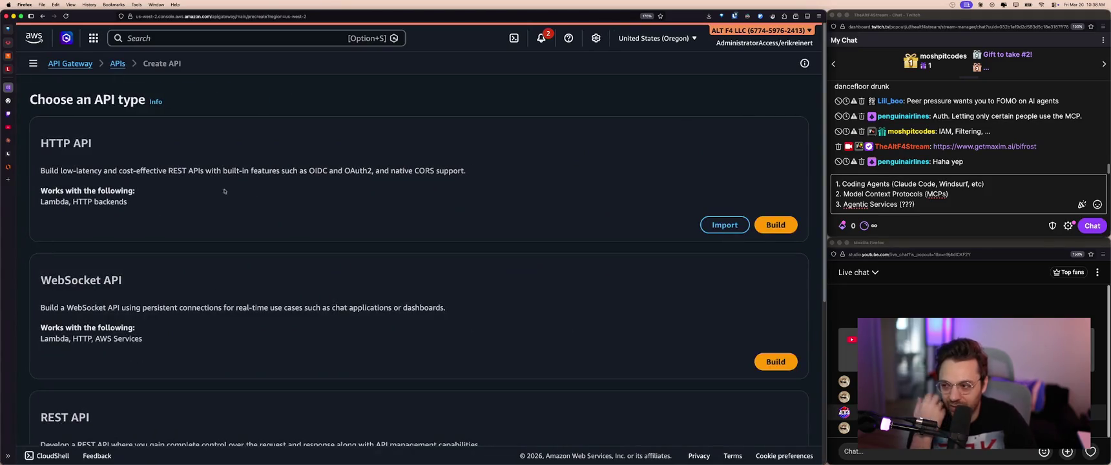
click(93, 38)
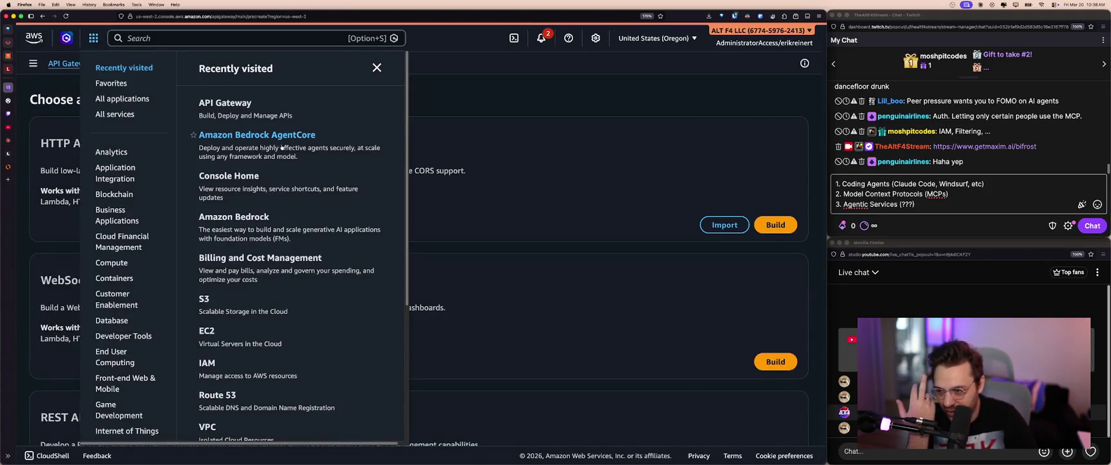
click(495, 170)
scroll(496, 170, down, 2)
scroll(581, 194, up, 2)
Build an HTTP API named 'dfsdfs', then cancel it and return to Console Home.
click(772, 224)
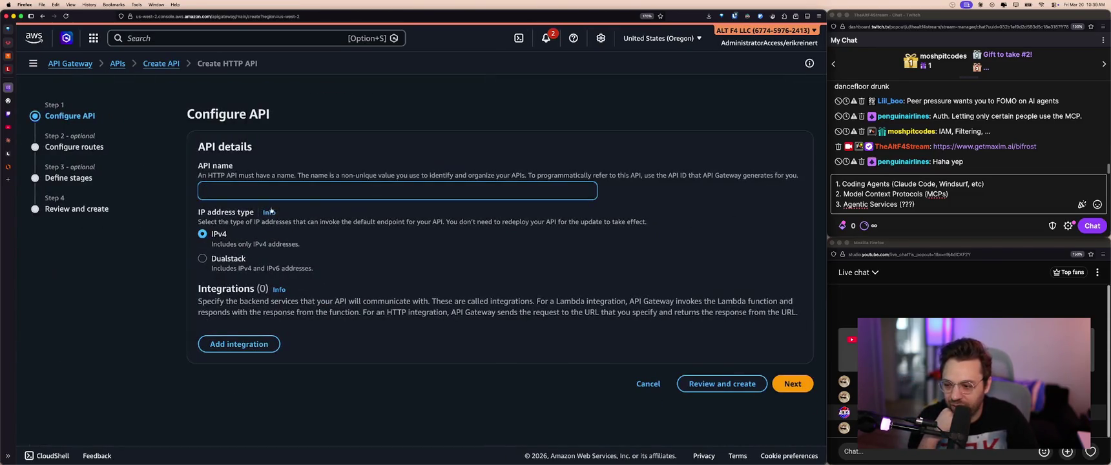
text(dfsdfs)
click(798, 383)
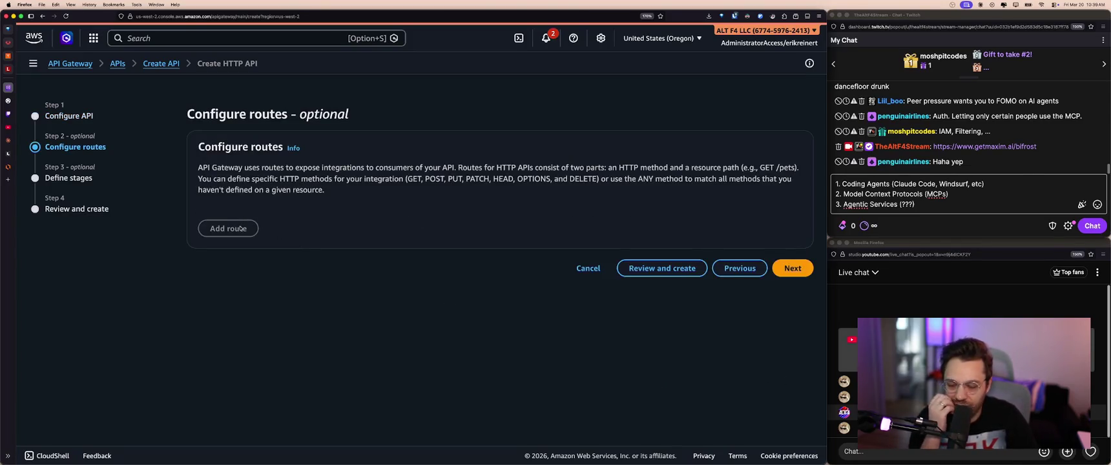
click(575, 267)
click(37, 40)
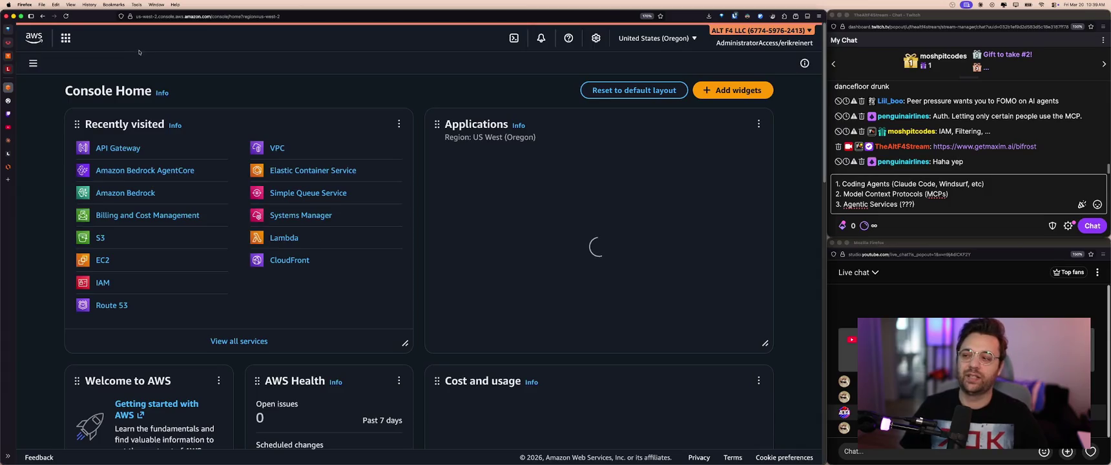
Reopen Amazon Bedrock AgentCore from Recently visited and browse its empty Gateways list.
click(144, 169)
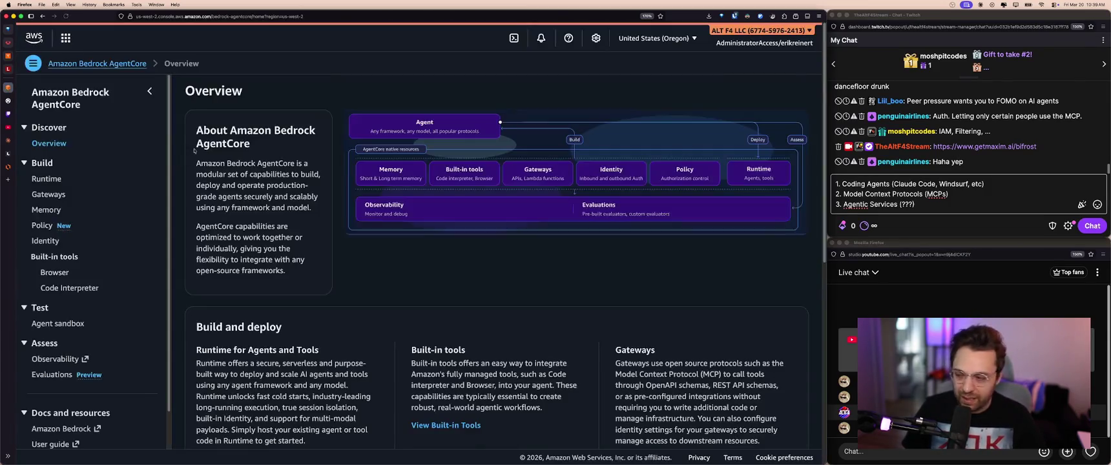
click(50, 195)
scroll(336, 219, down, 1)
drag(315, 236, 200, 211)
click(324, 203)
scroll(323, 202, up, 1)
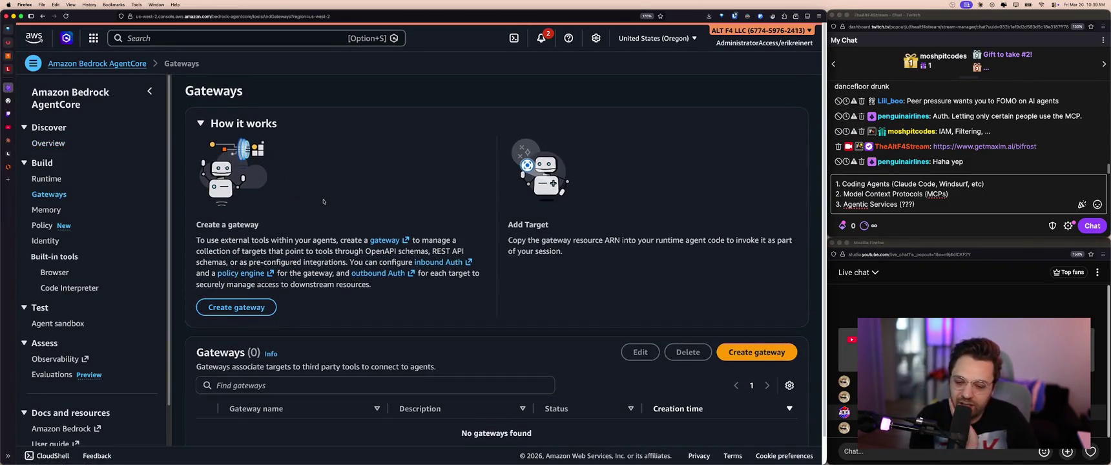
scroll(256, 226, down, 1)
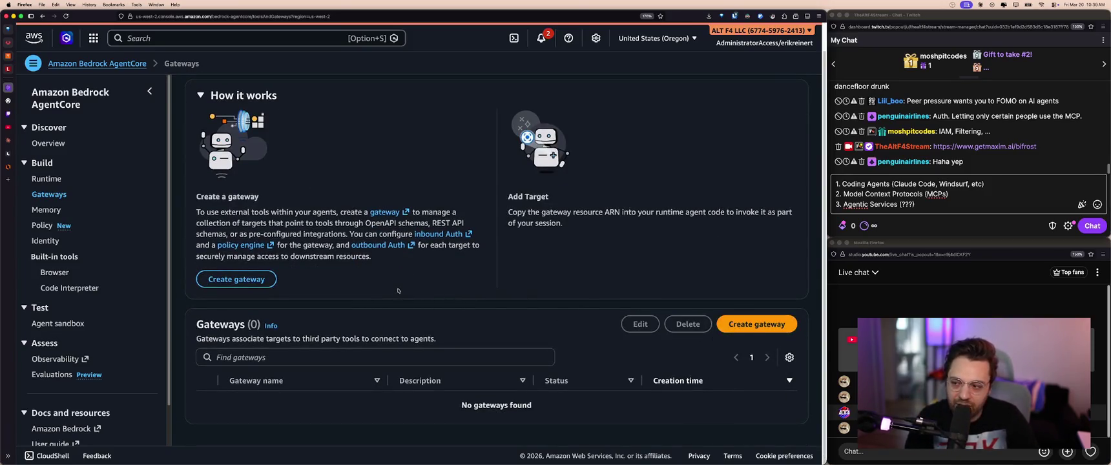
scroll(395, 286, up, 1)
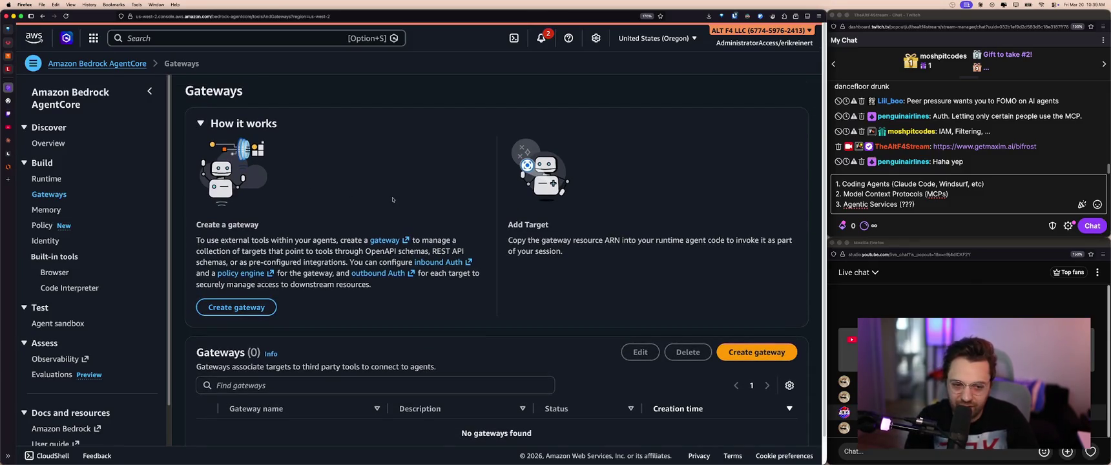
scroll(391, 219, down, 1)
scroll(387, 271, up, 1)
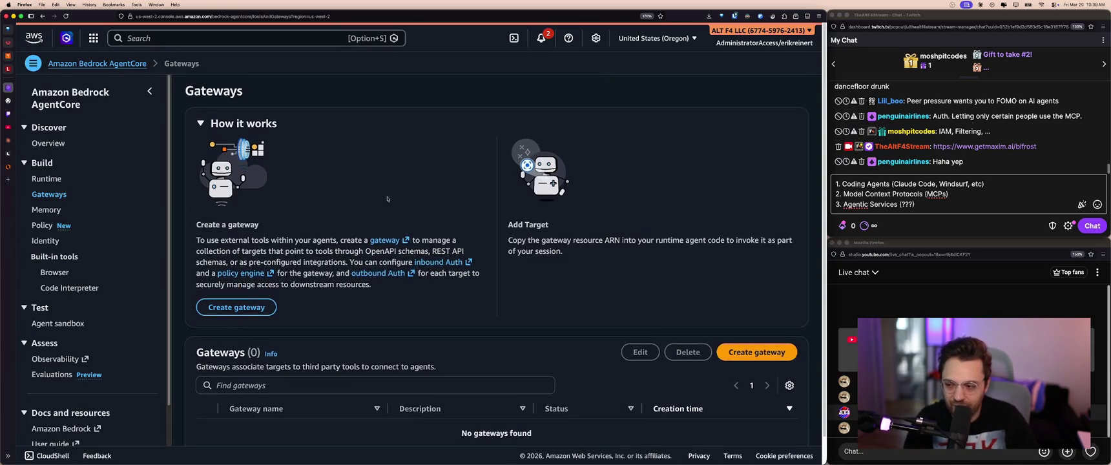
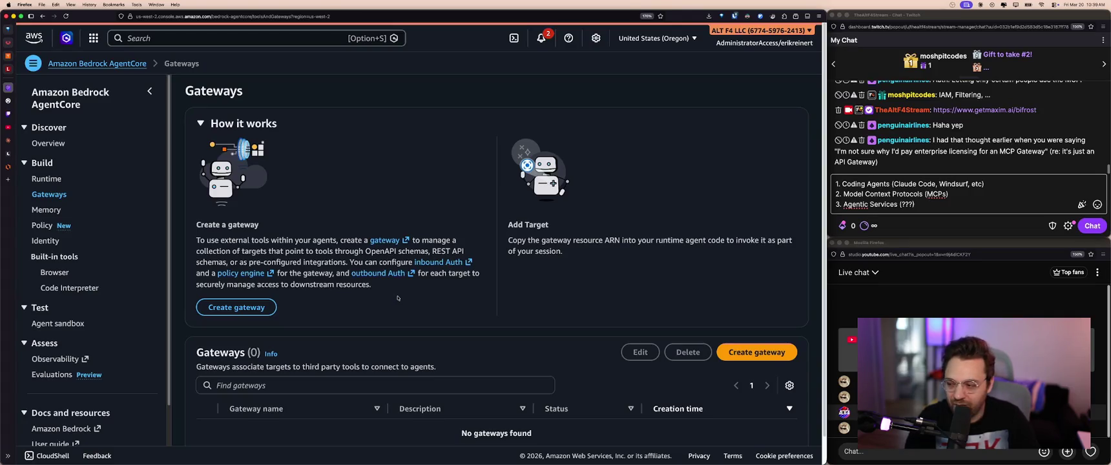
Skim the AgentCore Gateways explanation, then switch to the Lucidchart architecture diagram tab.
drag(398, 298, 197, 235)
click(303, 229)
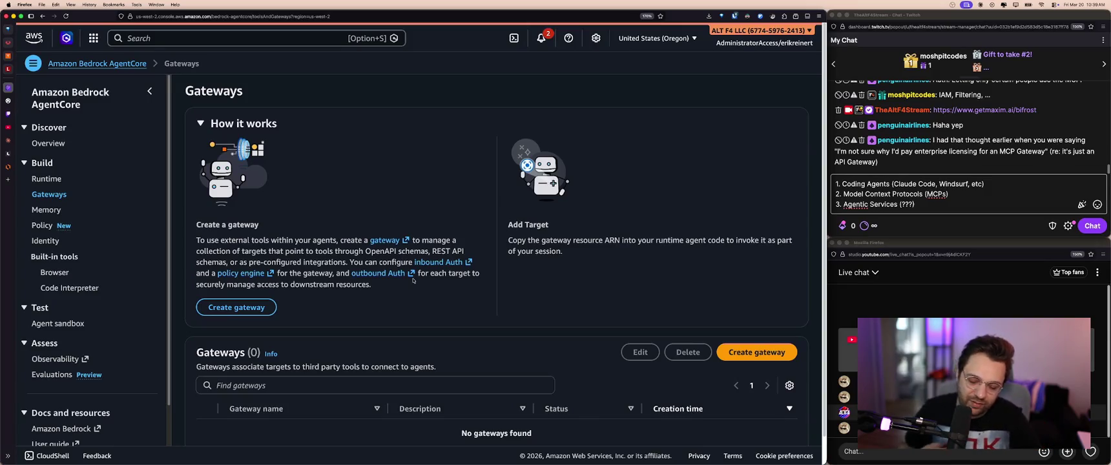
scroll(362, 274, down, 1)
scroll(310, 268, up, 1)
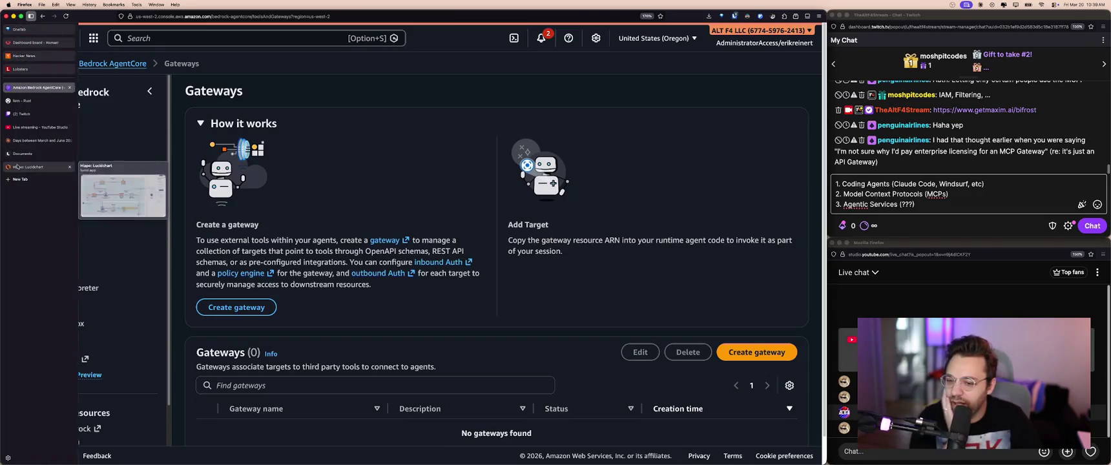
click(26, 166)
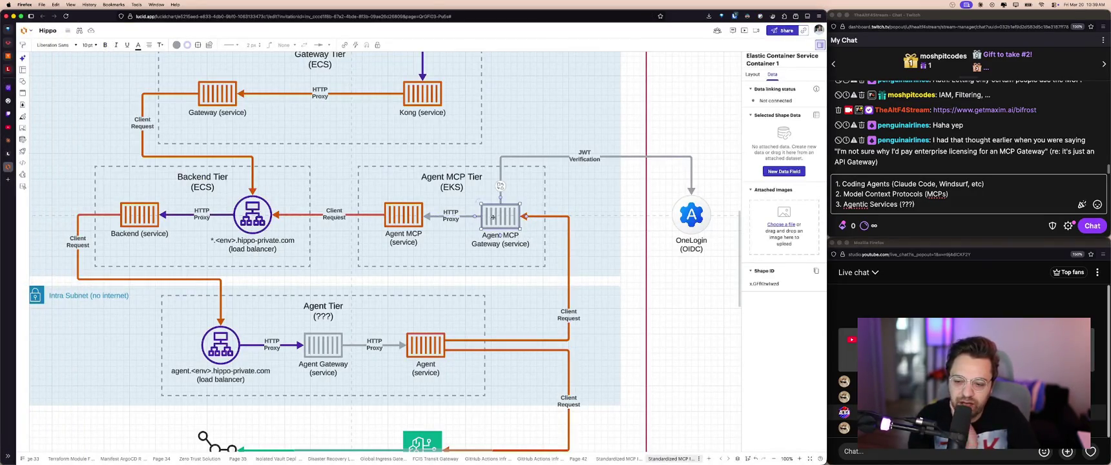
click(630, 231)
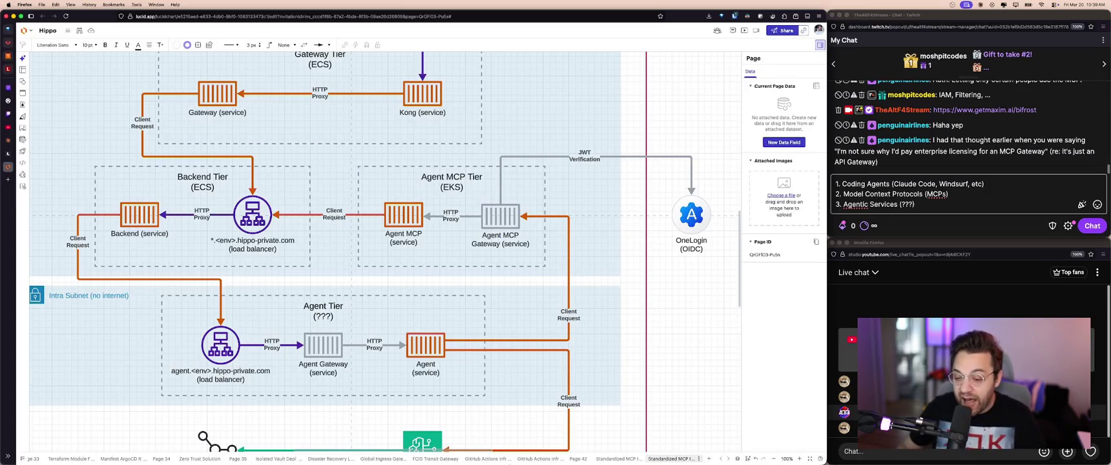
click(539, 446)
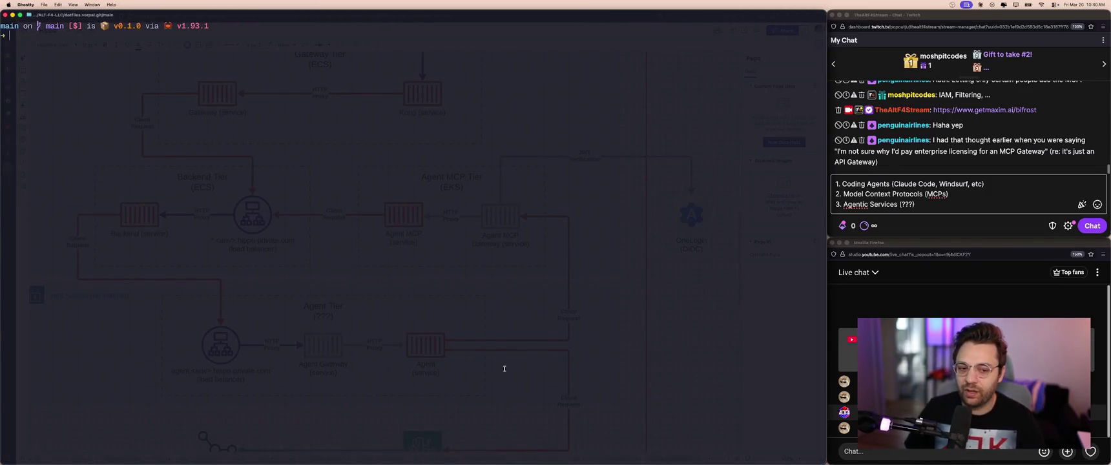
key(super+Tab)
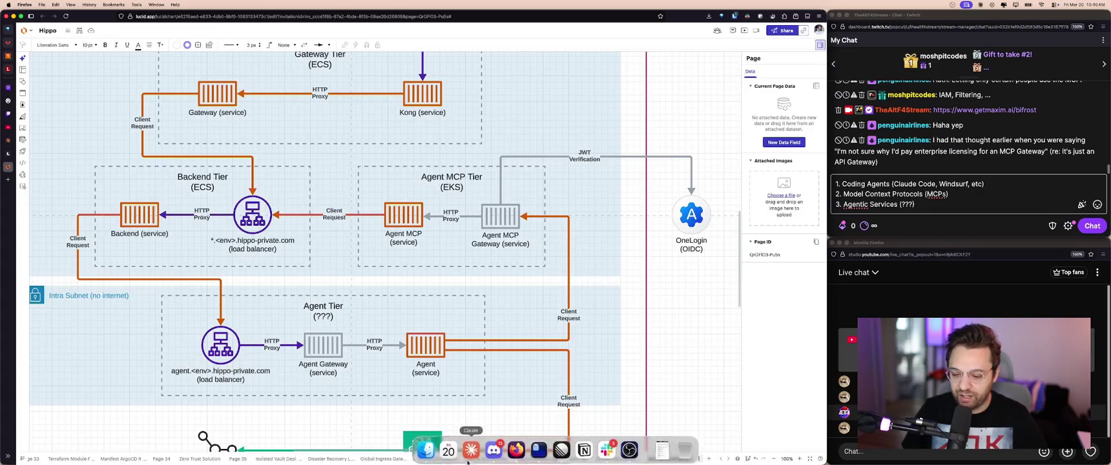
mouse_move(538, 449)
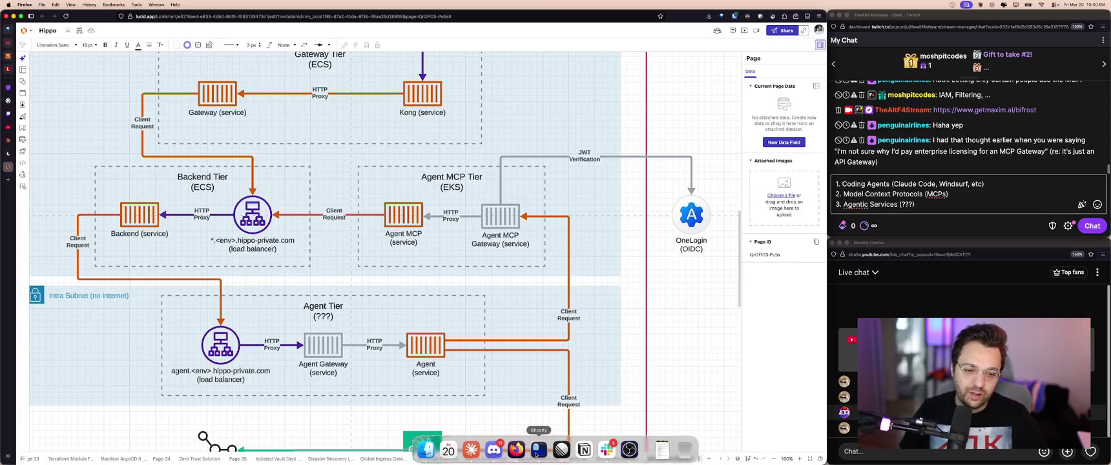
click(447, 216)
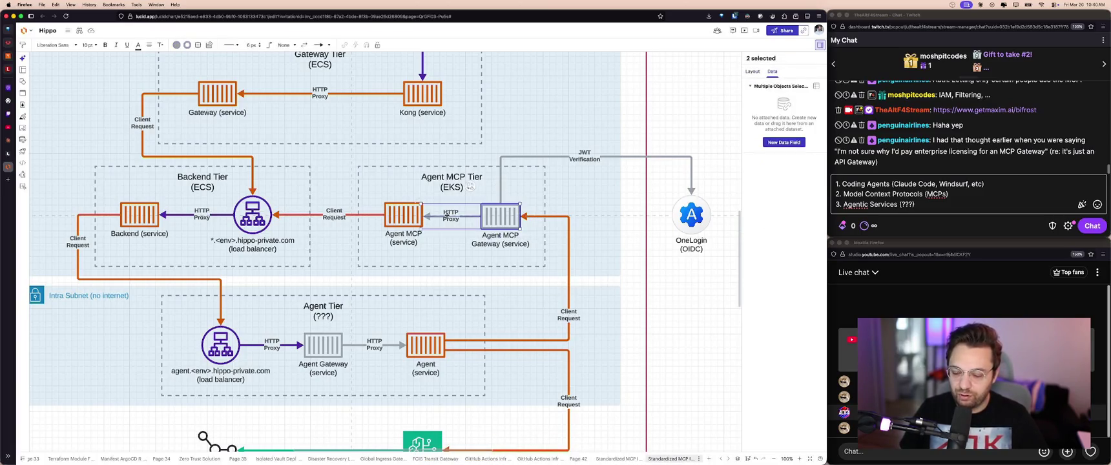
click(610, 218)
click(499, 218)
shift+click(465, 217)
click(638, 228)
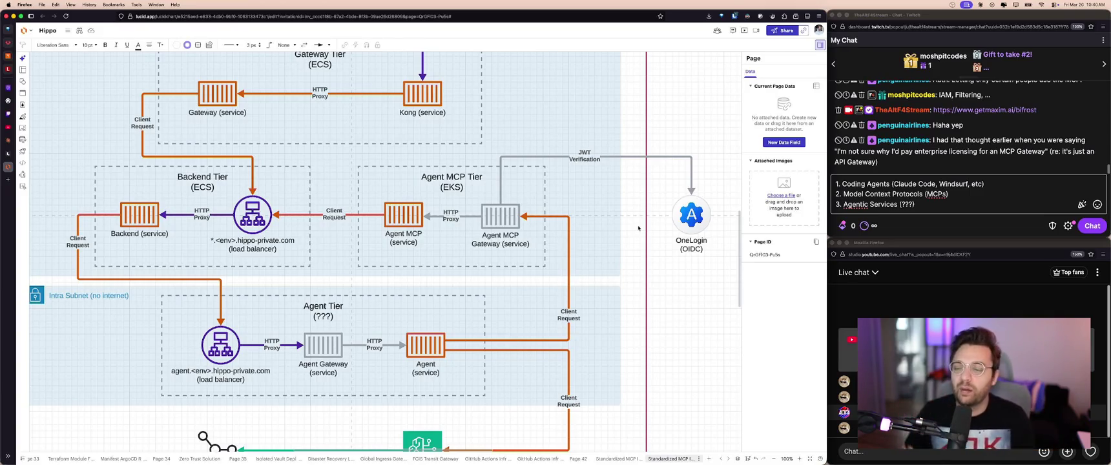
click(483, 217)
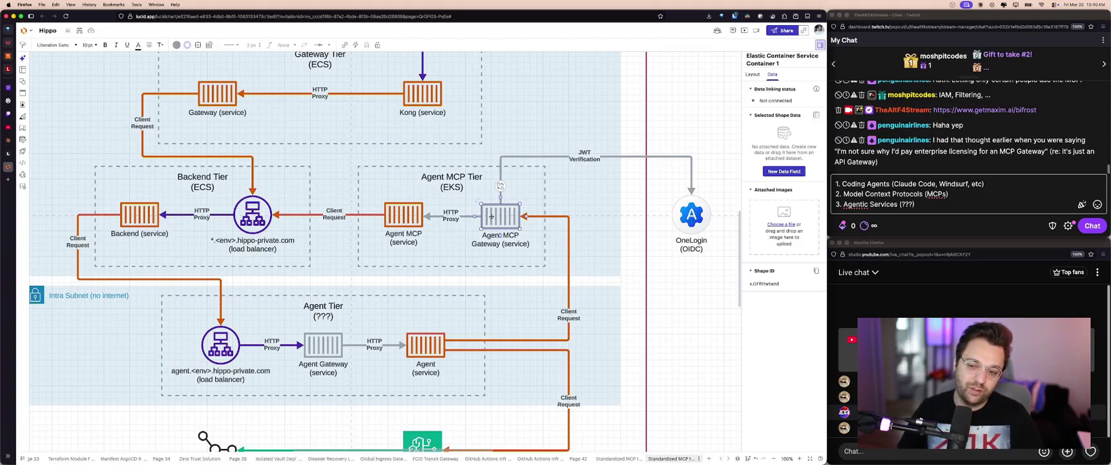
click(661, 221)
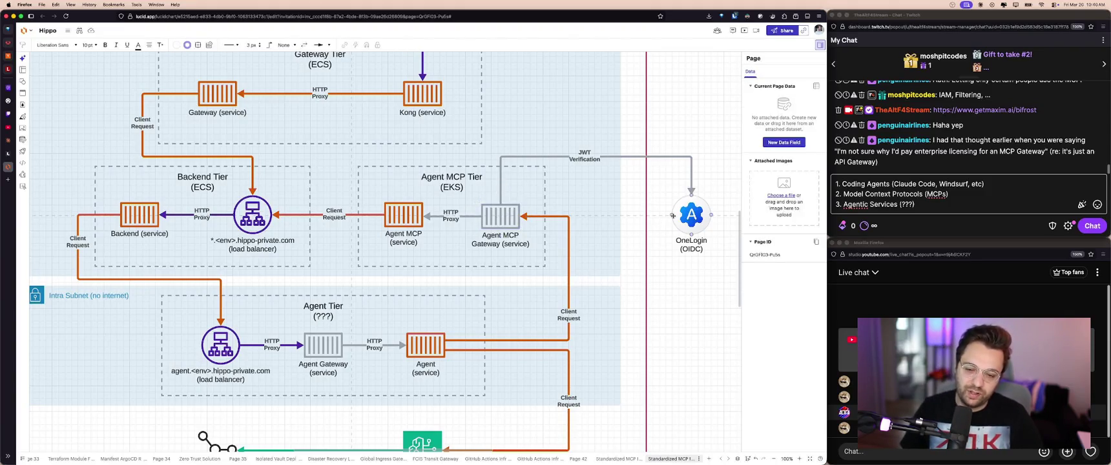
click(502, 223)
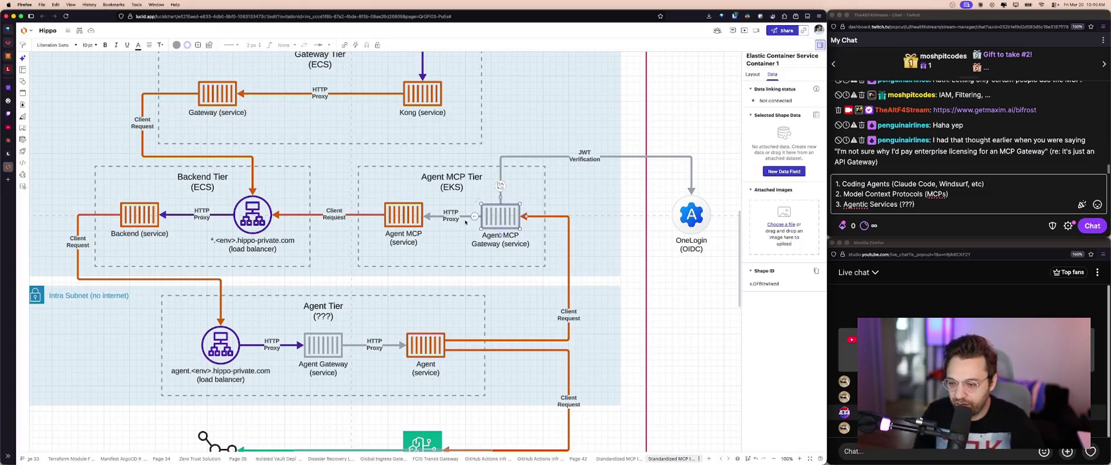
click(660, 252)
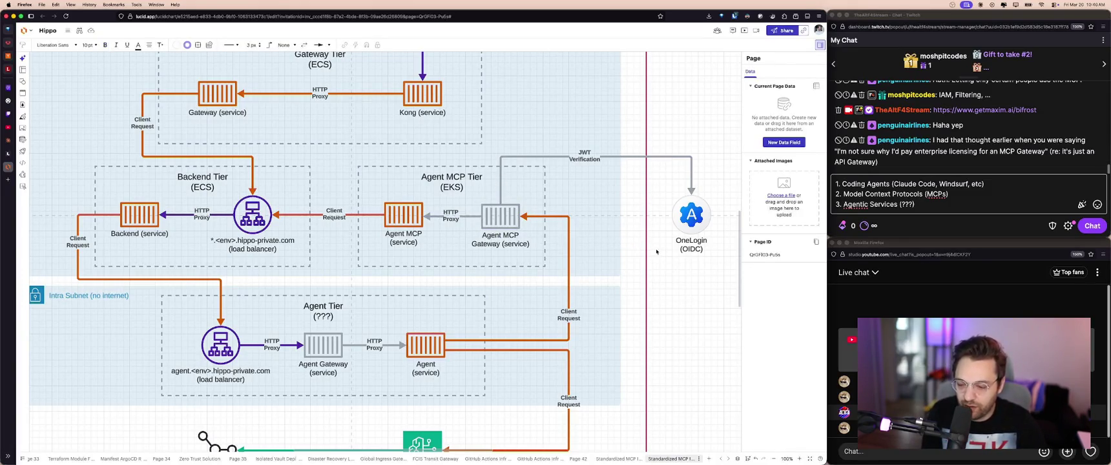
mouse_move(22, 154)
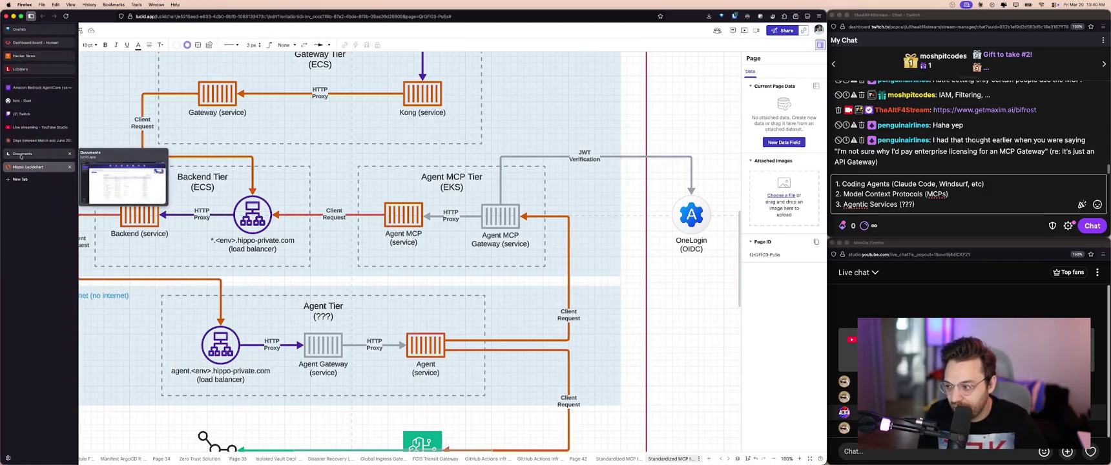
click(7, 88)
Scroll and highlight text on the AgentCore Gateways page.
scroll(253, 210, down, 2)
drag(253, 210, 401, 222)
drag(200, 212, 344, 253)
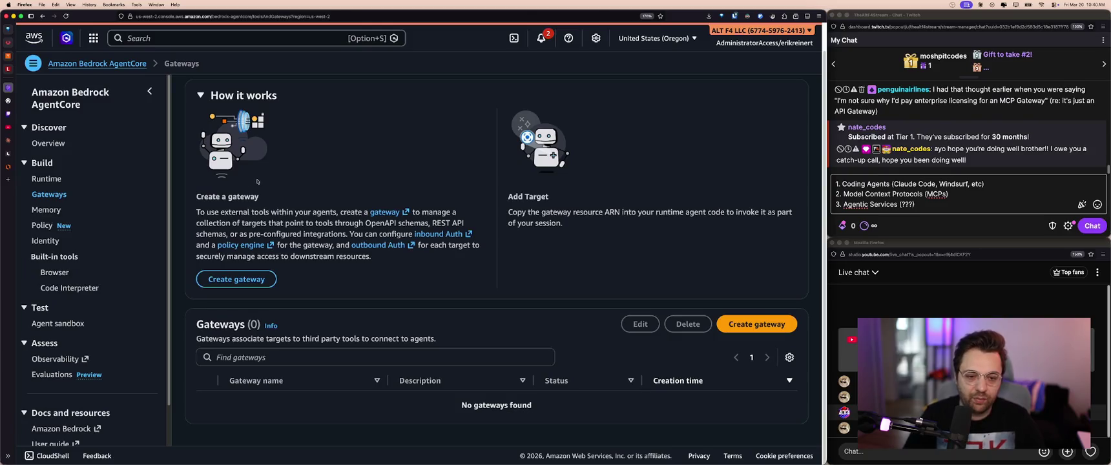
Resume the stream chat feed and read the new subscriber's greeting.
click(948, 182)
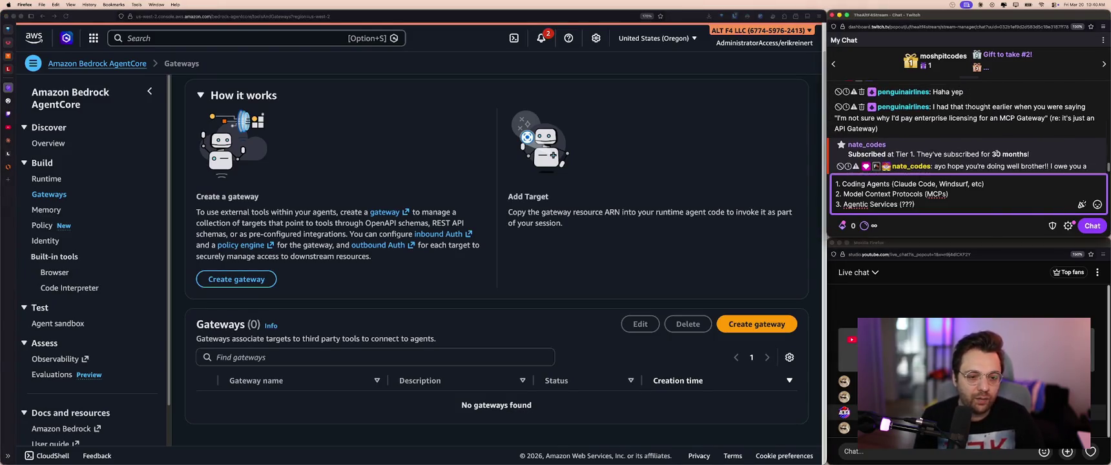
scroll(1027, 145, down, 2)
mouse_move(967, 159)
mouse_down()
mouse_move(965, 146)
mouse_move(967, 159)
mouse_up()
click(965, 146)
click(969, 161)
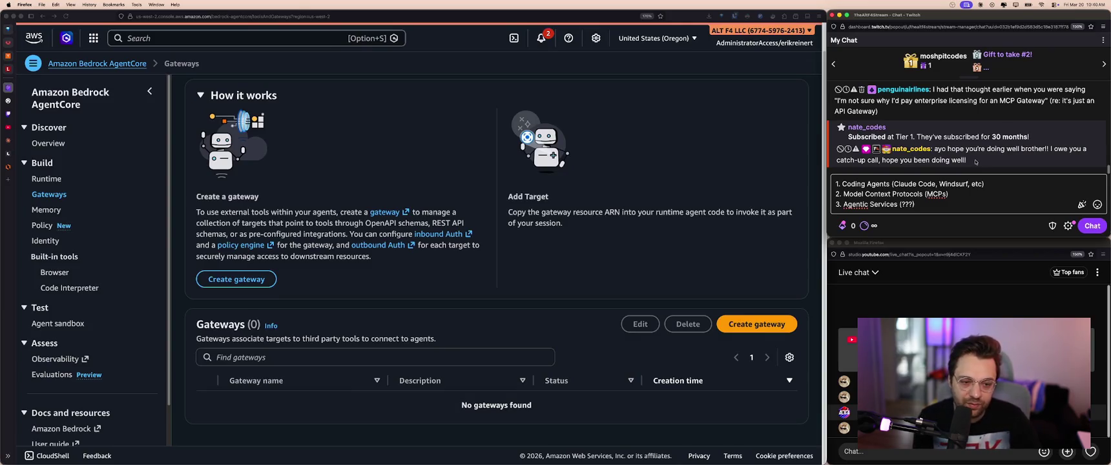
drag(1019, 149, 894, 149)
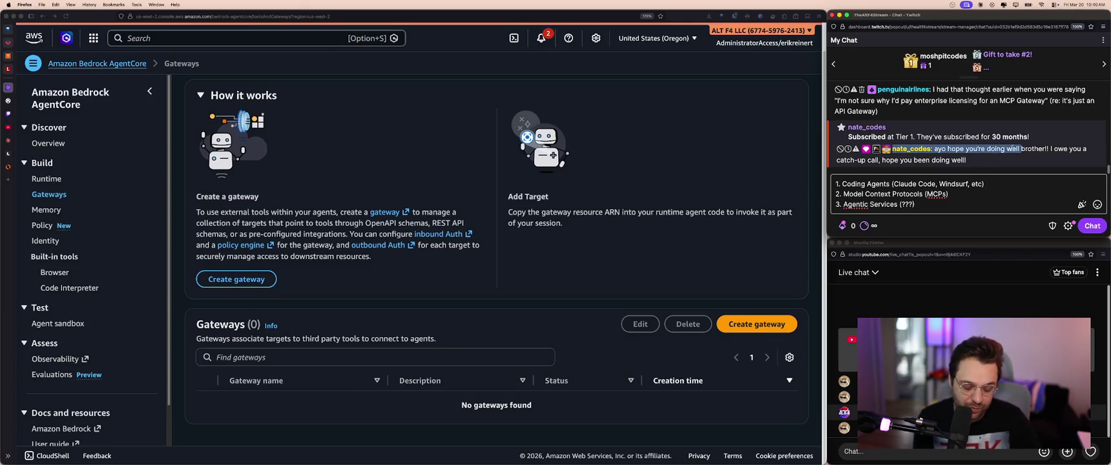
click(986, 164)
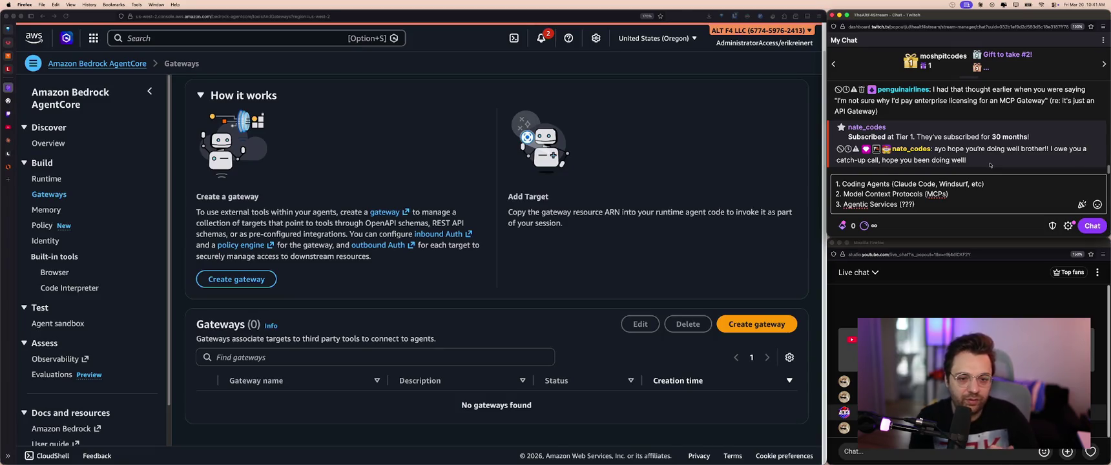
mouse_move(964, 101)
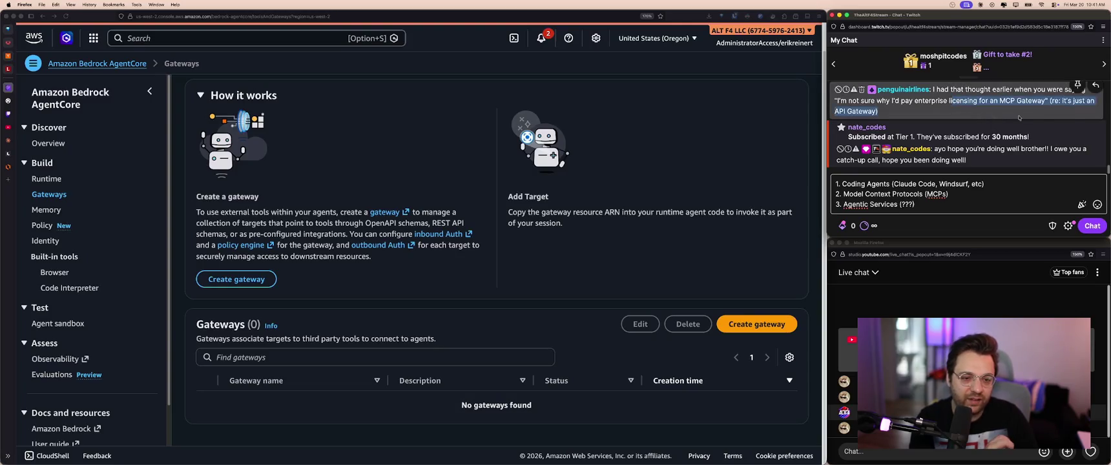
click(999, 173)
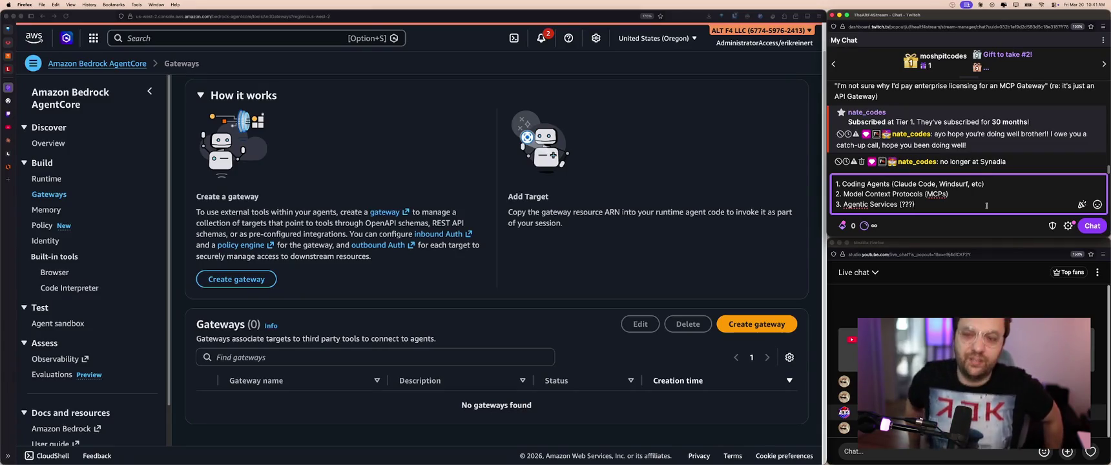
click(985, 161)
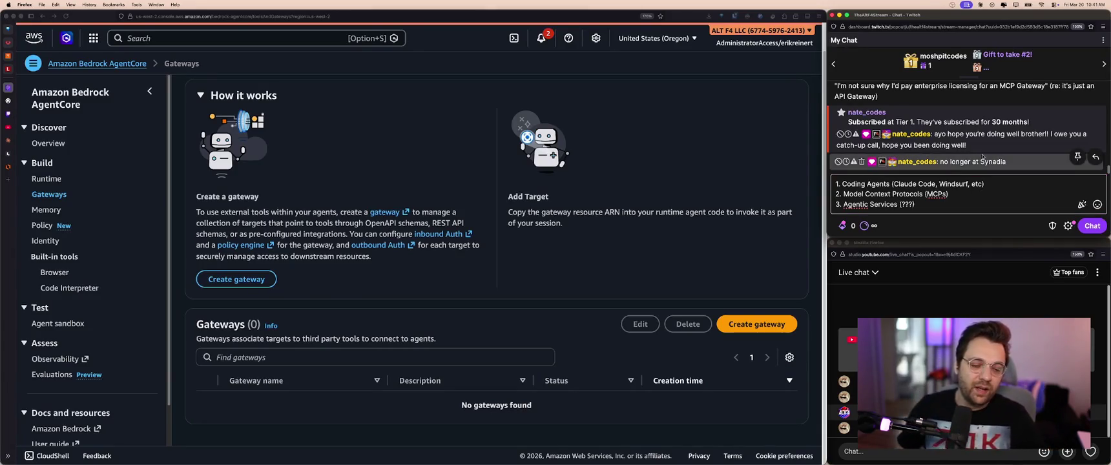
scroll(984, 126, up, 2)
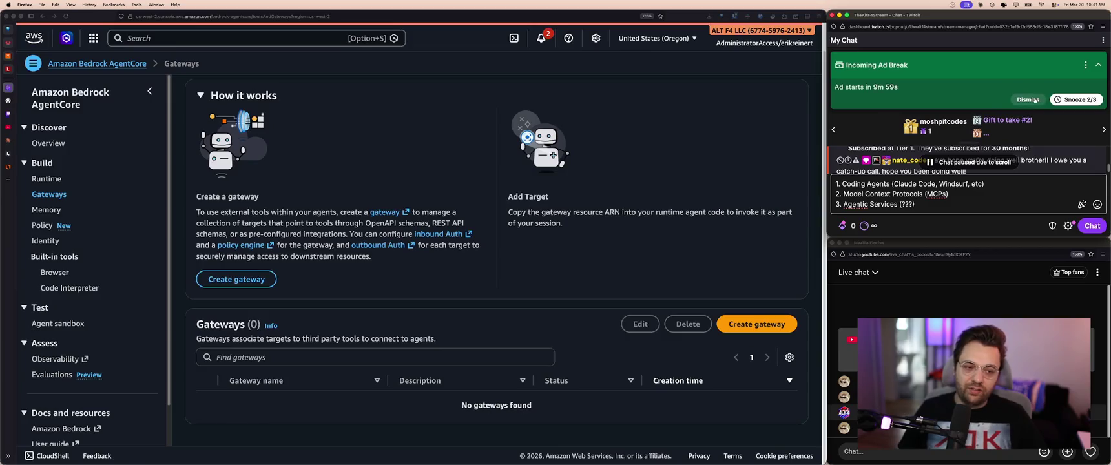
scroll(1026, 134, down, 2)
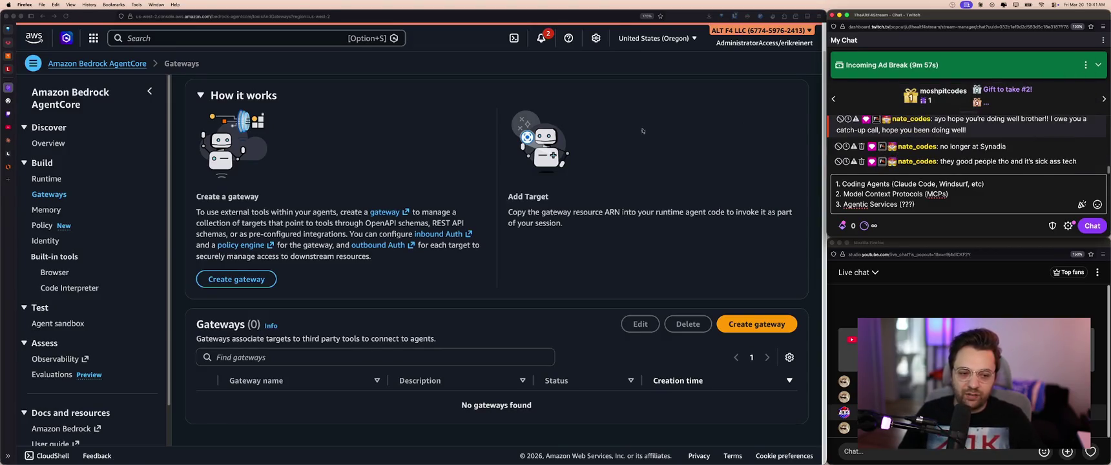
Return from the AWS console and chat to the Lucidchart diagram tab.
click(603, 128)
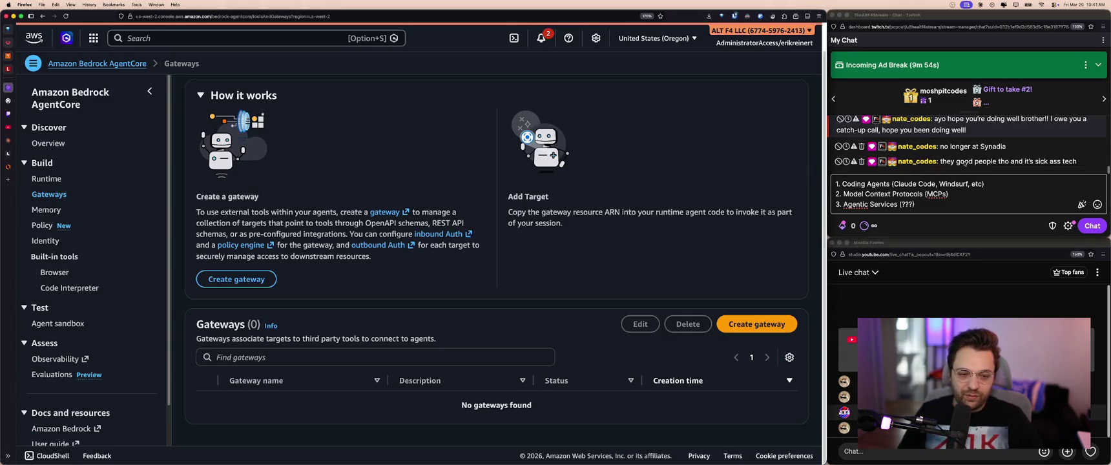
click(972, 162)
mouse_move(964, 162)
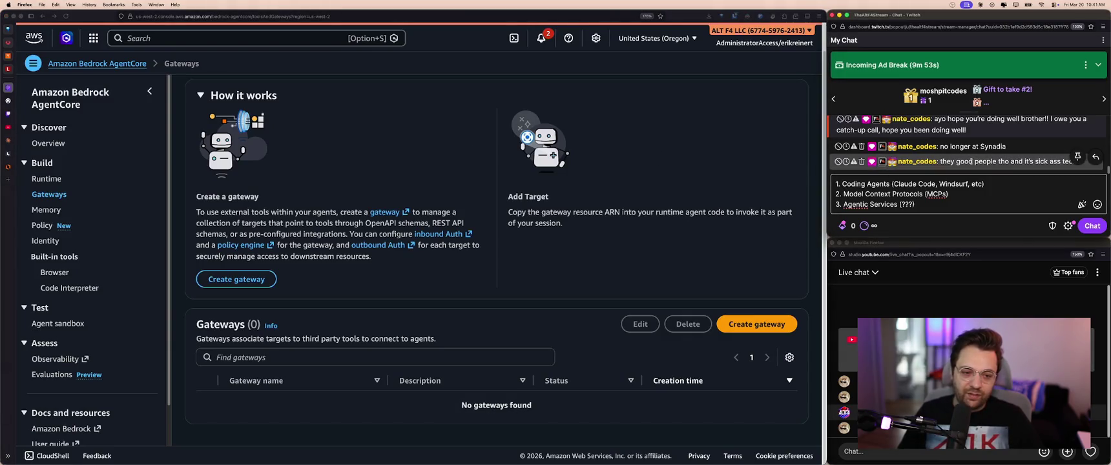
click(977, 193)
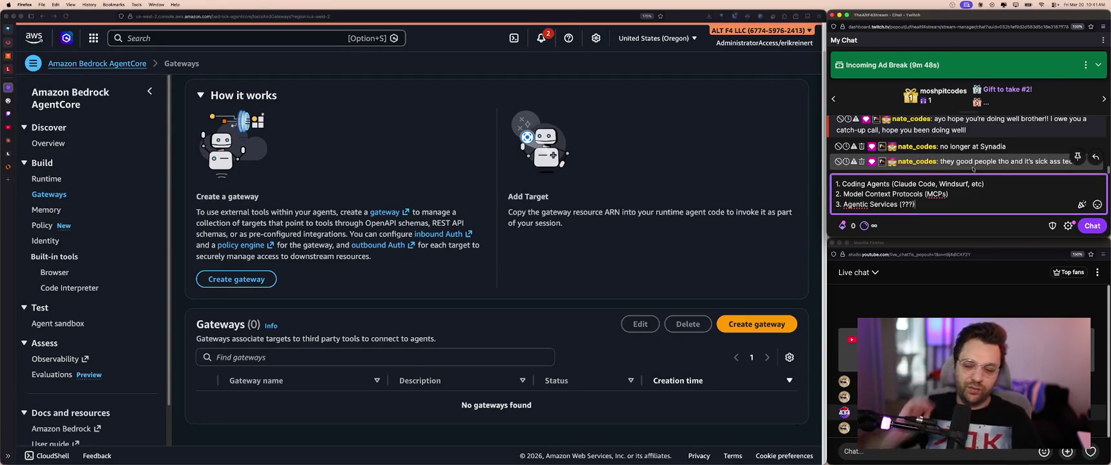
click(743, 174)
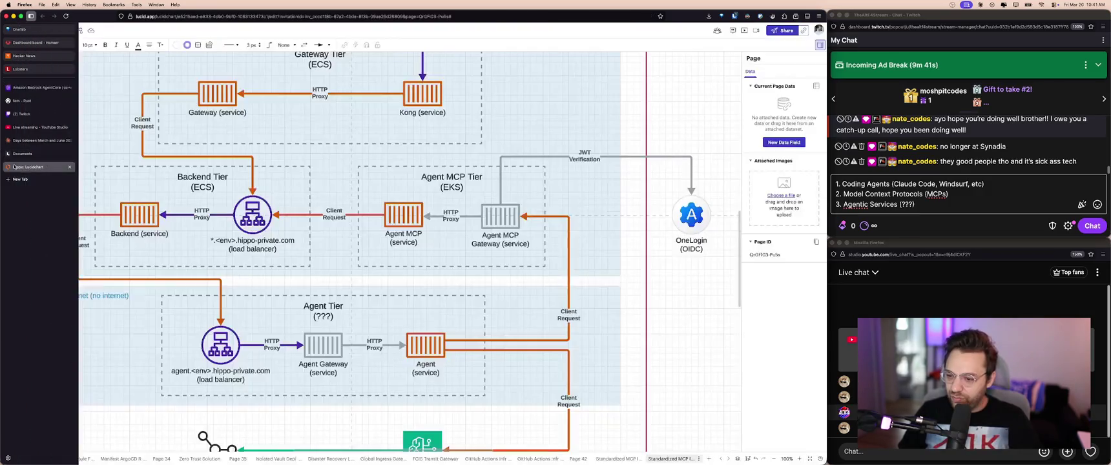
click(8, 166)
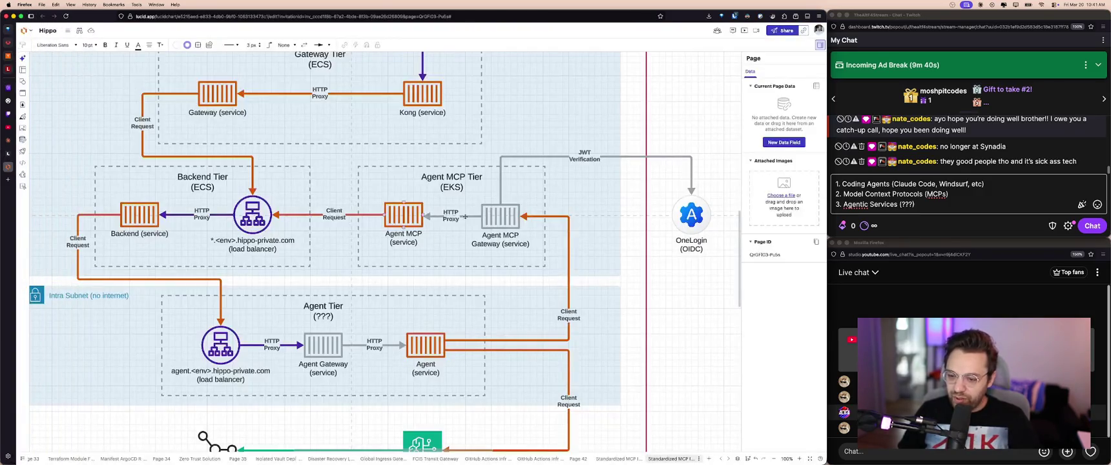
shift+click(456, 220)
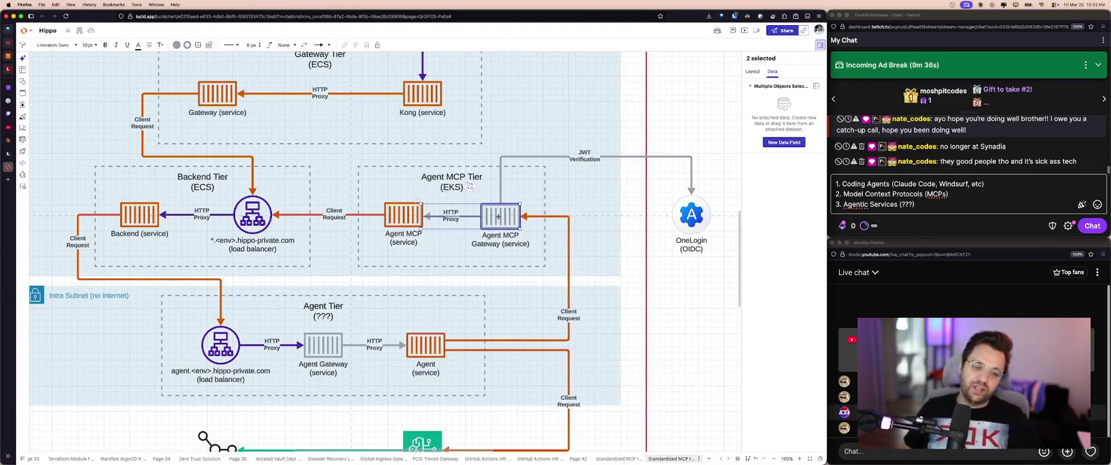
click(403, 215)
click(489, 213)
shift+click(467, 215)
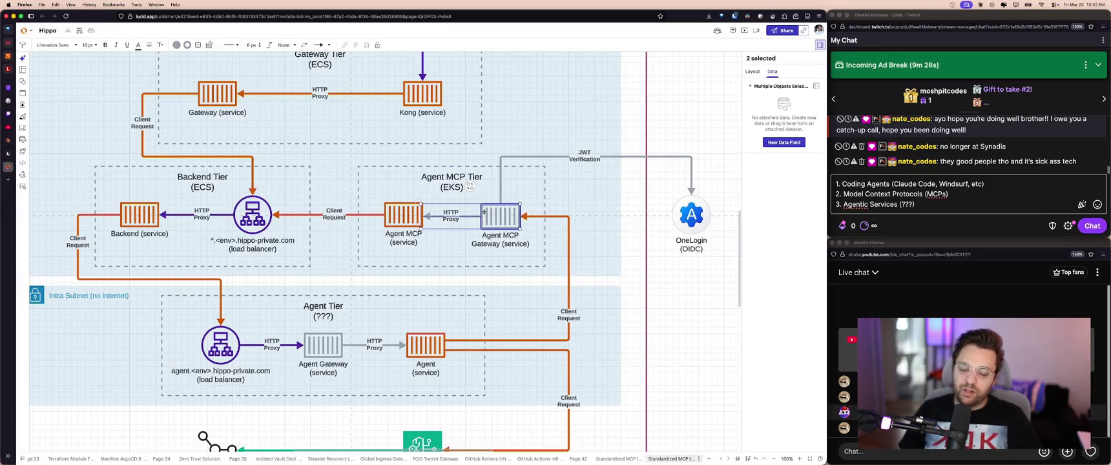
drag(341, 157, 581, 276)
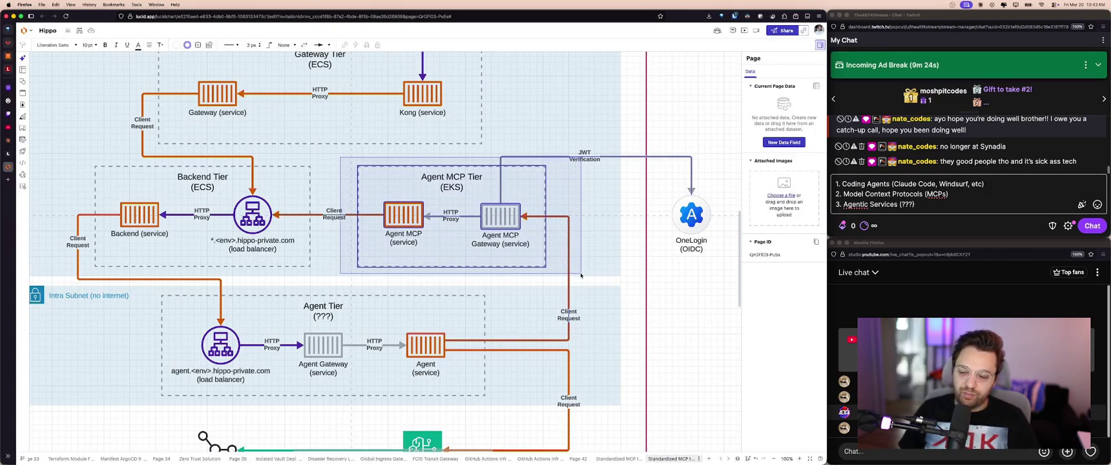
drag(580, 276, 581, 276)
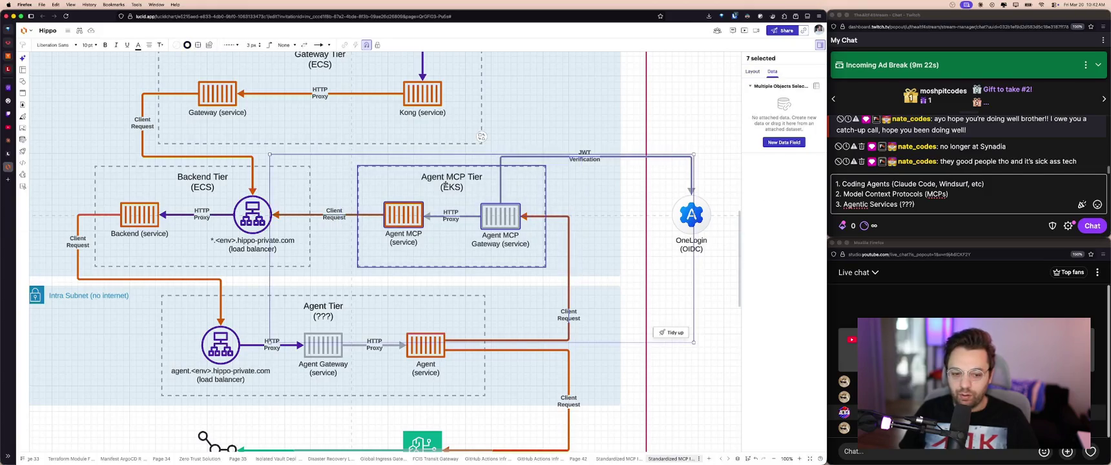
click(677, 134)
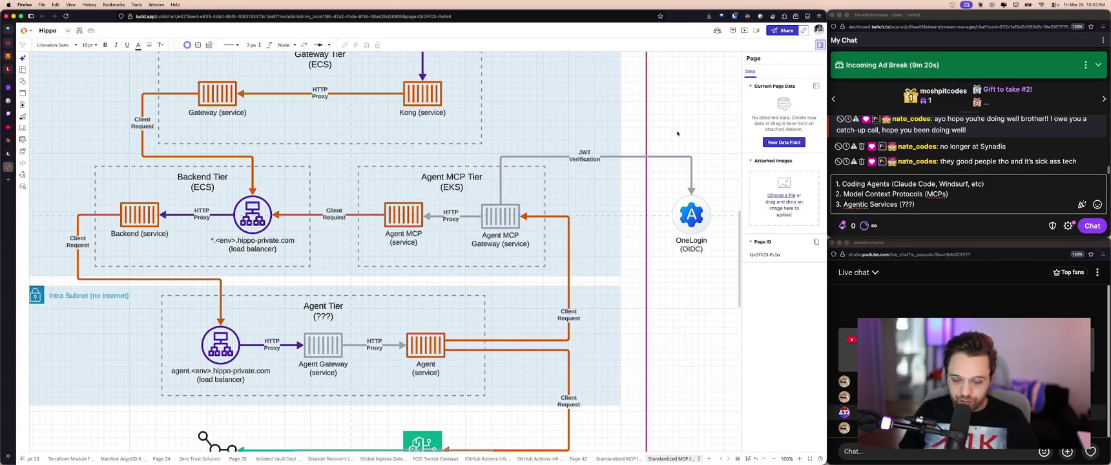
drag(343, 160, 549, 272)
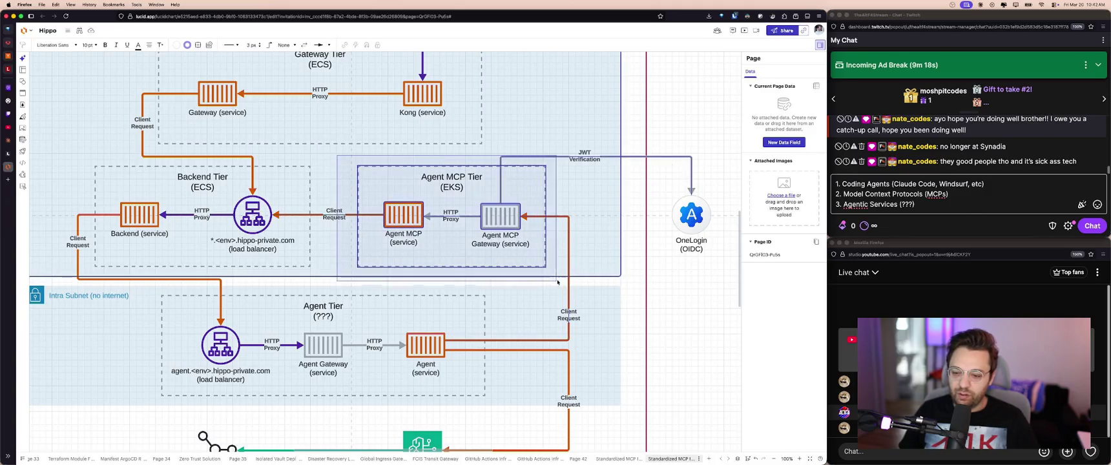
scroll(512, 237, right, 1)
click(501, 220)
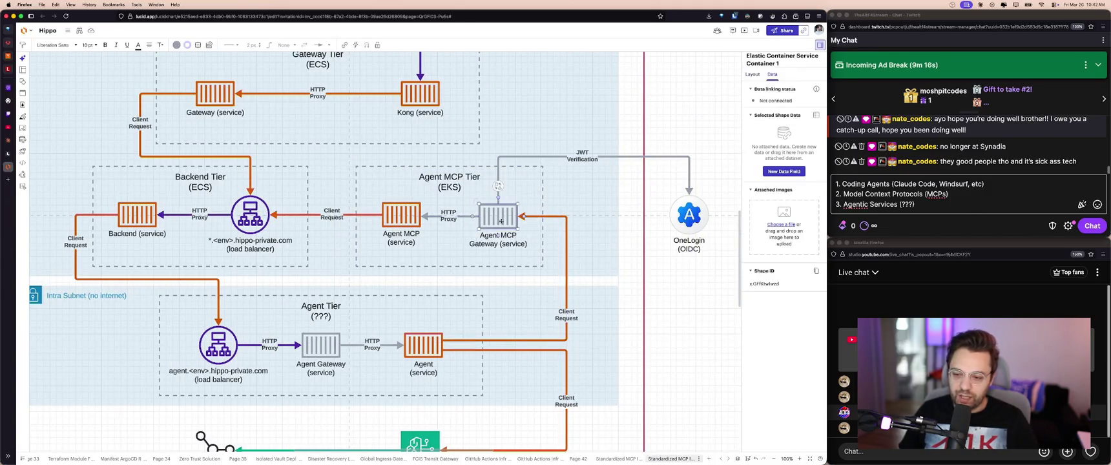
shift+click(462, 219)
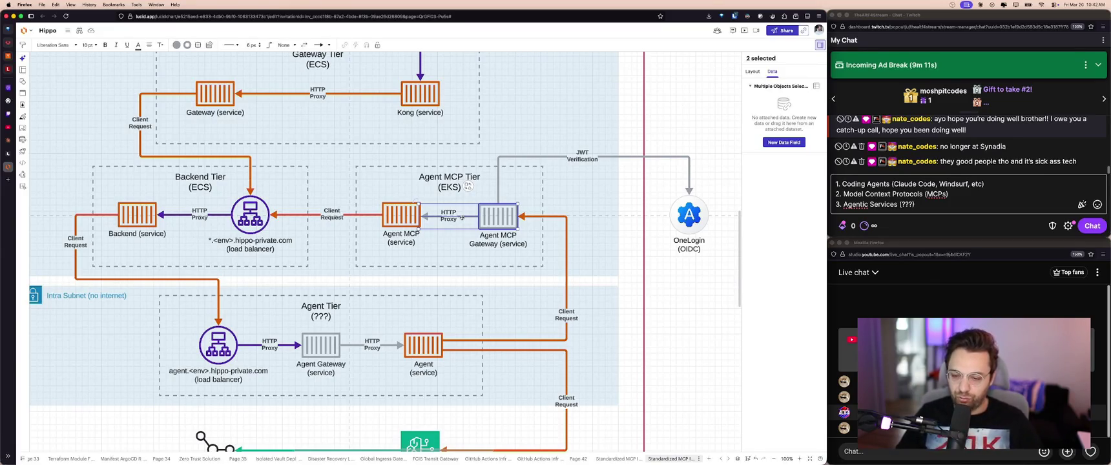
click(632, 226)
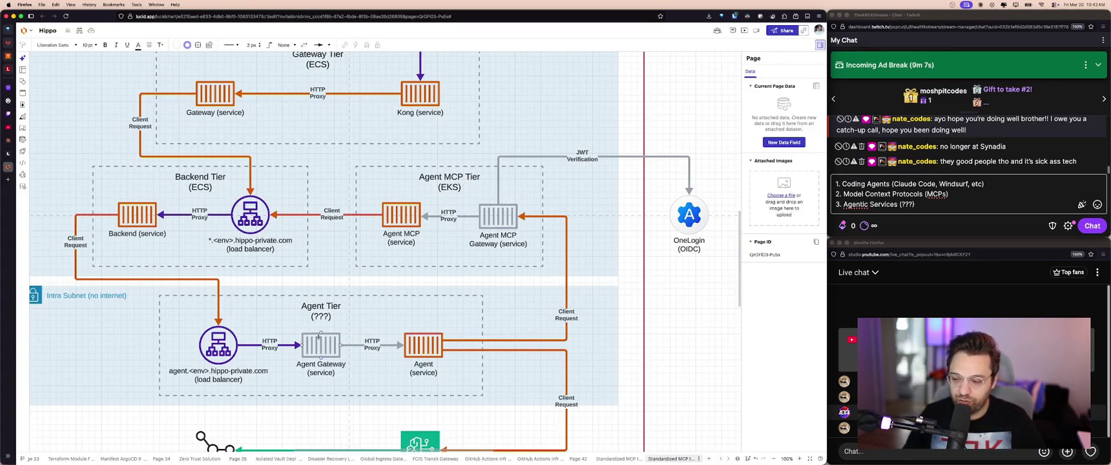
scroll(315, 337, left, 2)
click(349, 344)
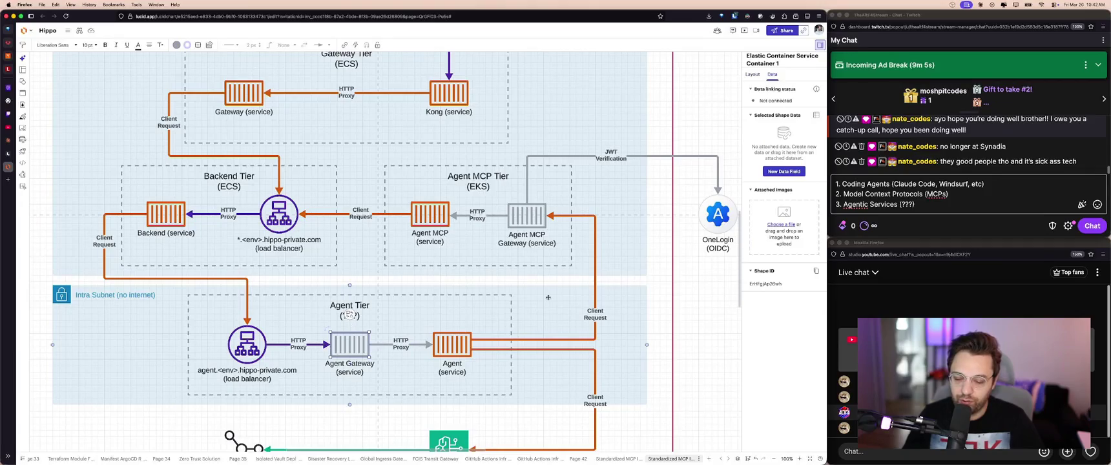
click(652, 280)
scroll(664, 268, right, 1)
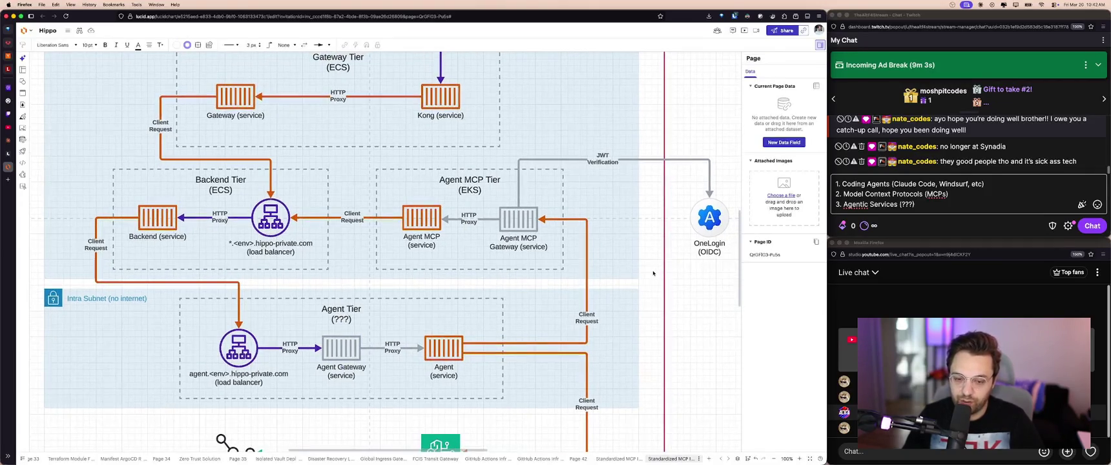
scroll(656, 259, right, 1)
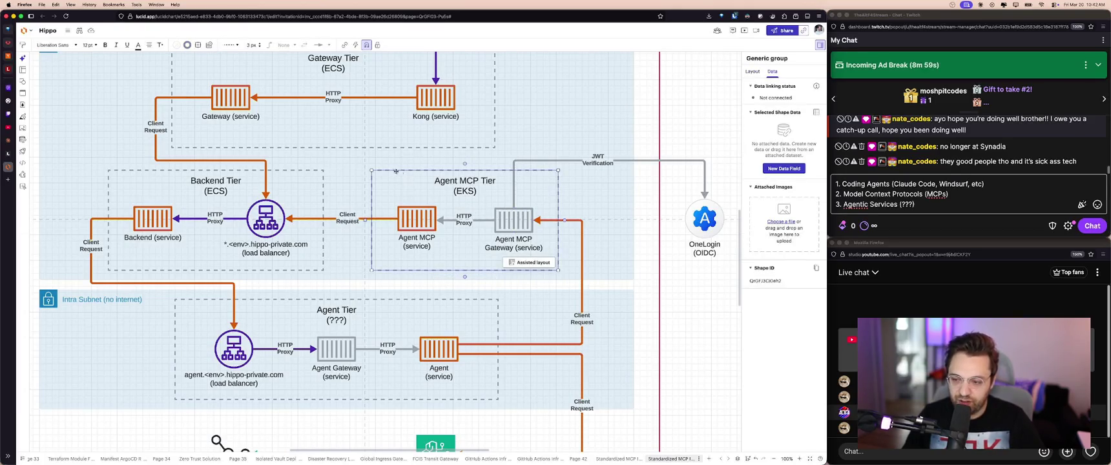
mouse_move(364, 165)
mouse_down()
mouse_move(595, 274)
mouse_move(586, 193)
mouse_up()
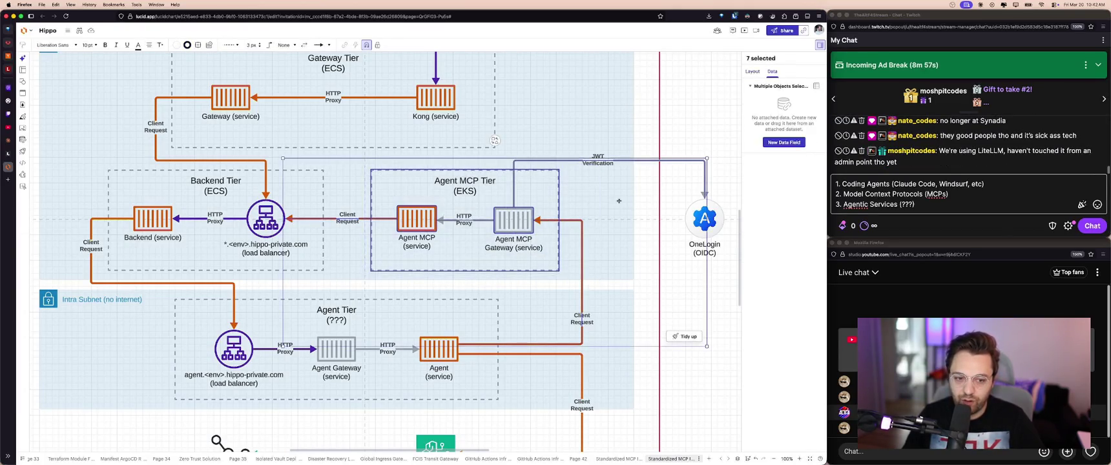
key(Escape)
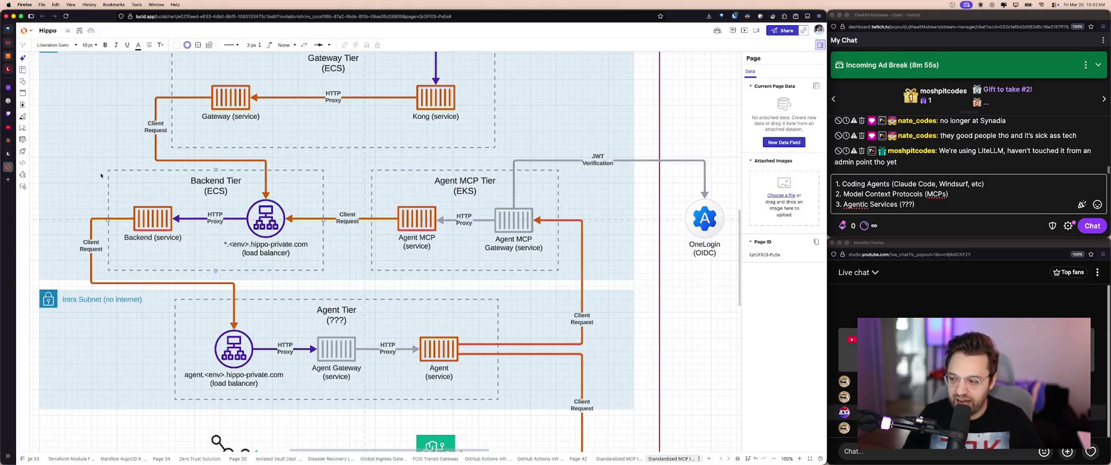
drag(102, 167, 362, 279)
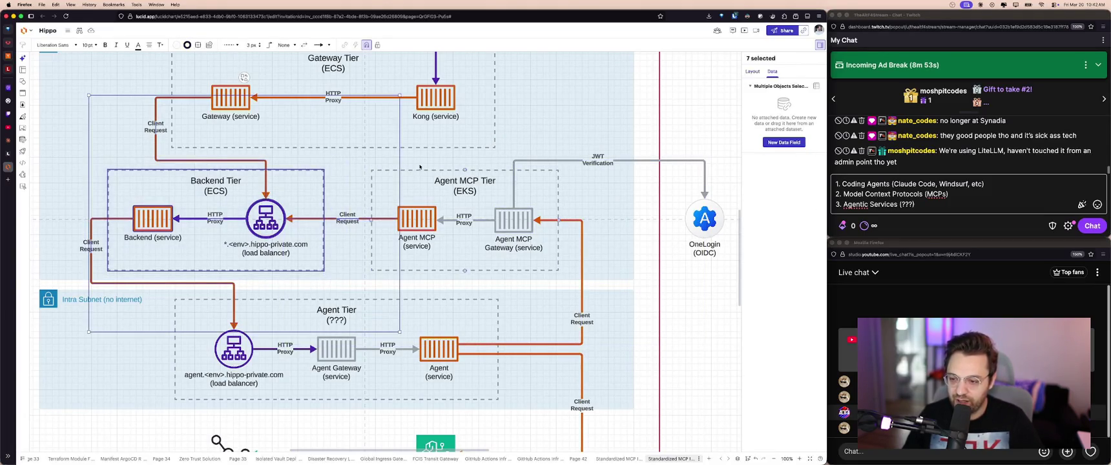
drag(365, 162, 542, 263)
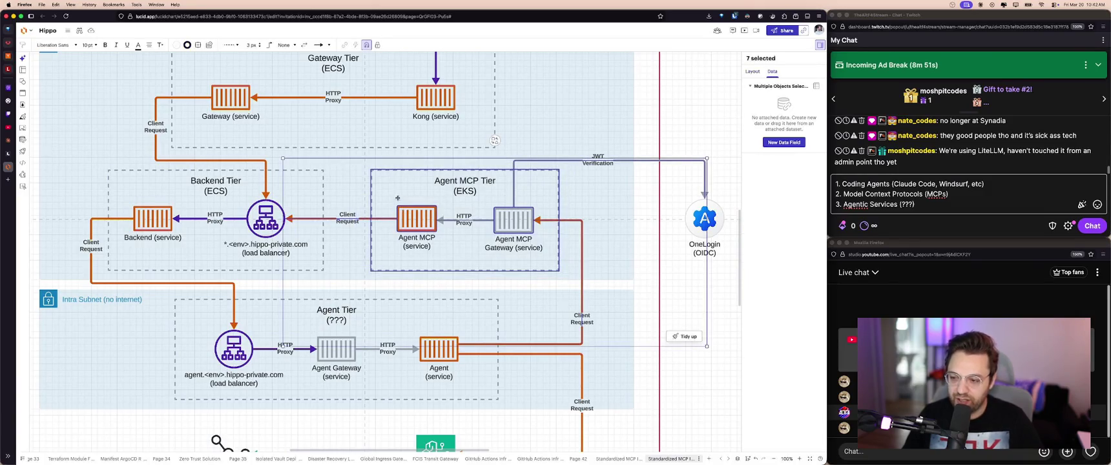
click(415, 216)
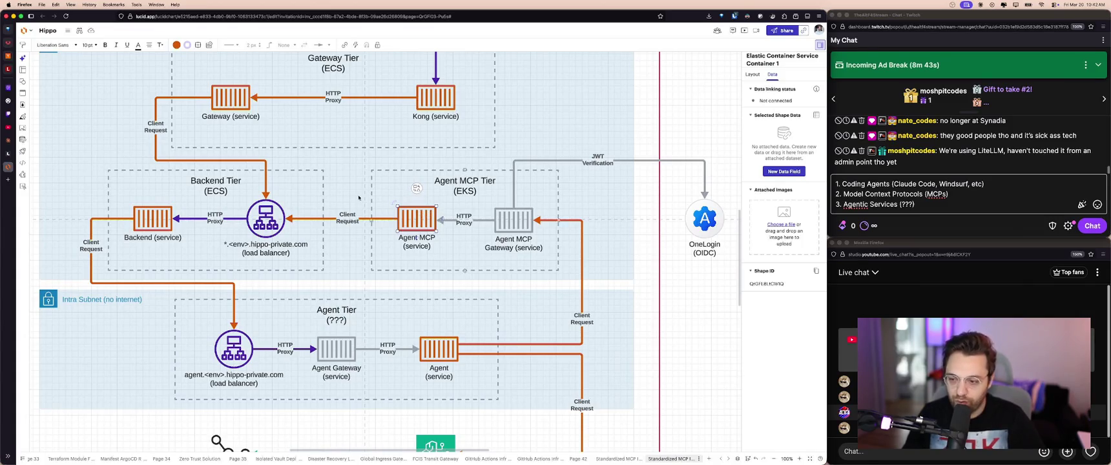
click(427, 221)
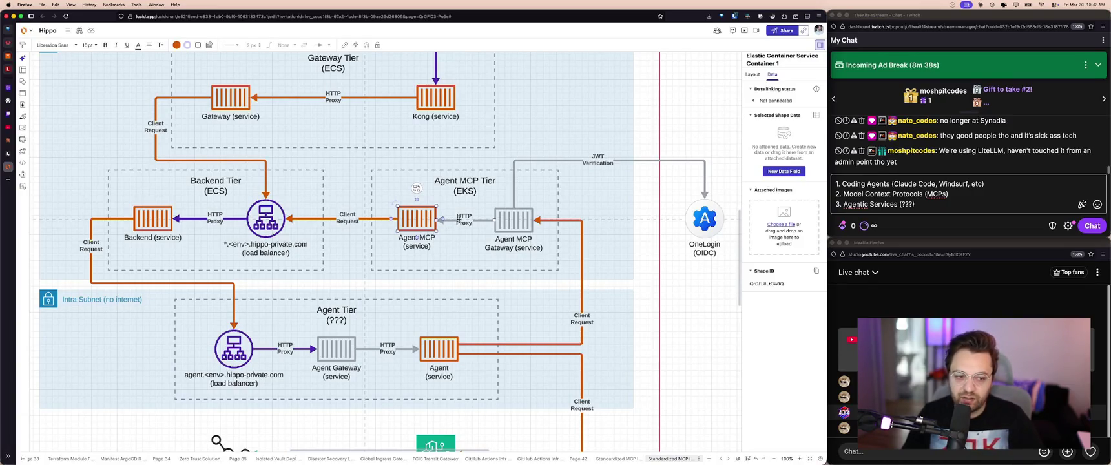
click(469, 220)
shift+click(513, 215)
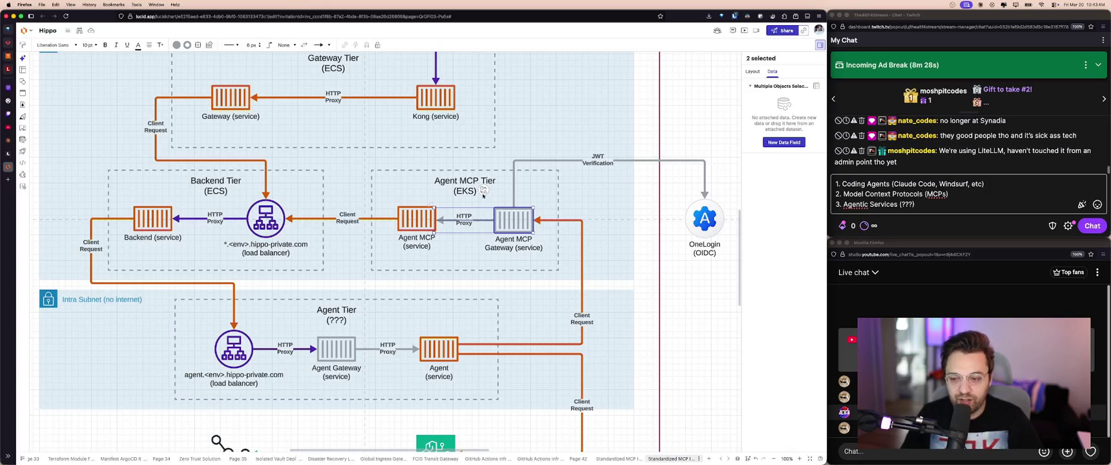
key(Escape)
click(535, 223)
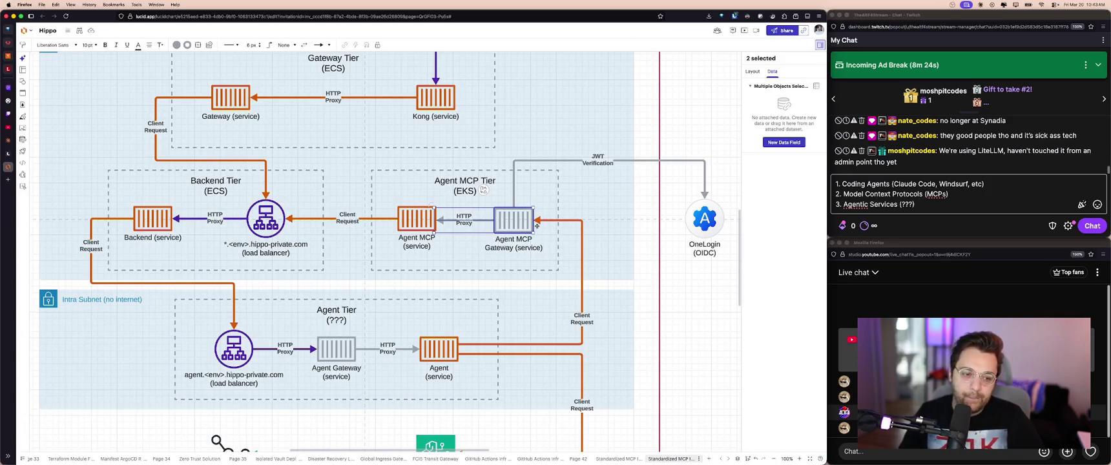
click(513, 218)
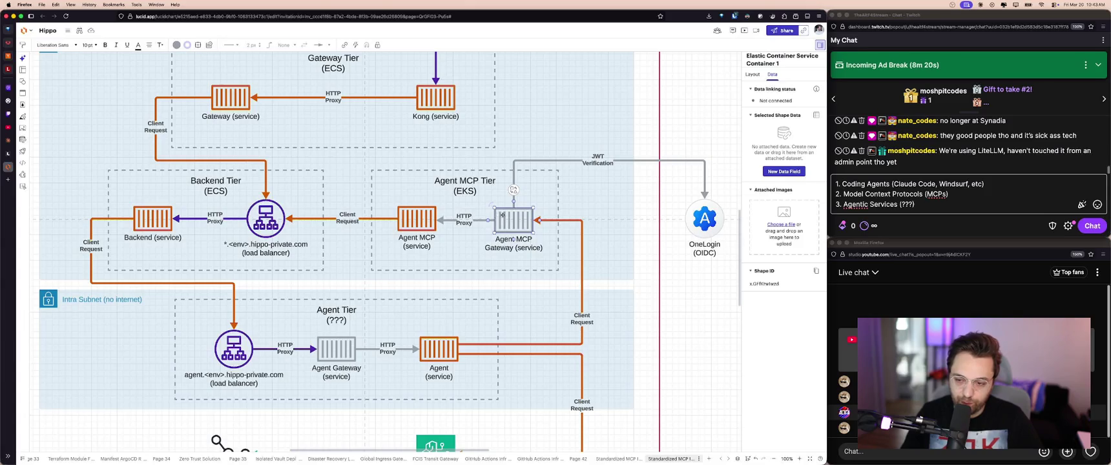
click(581, 224)
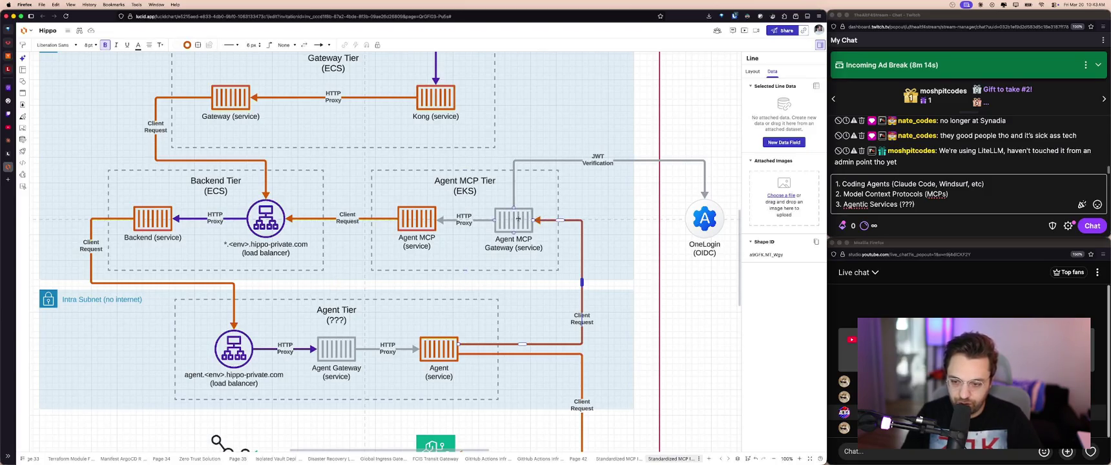
click(518, 217)
click(416, 216)
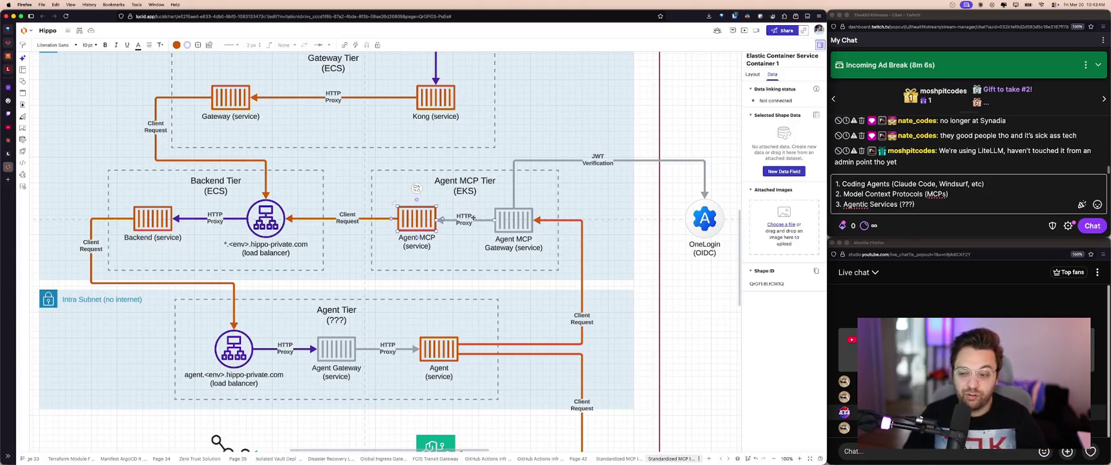
click(557, 228)
click(510, 221)
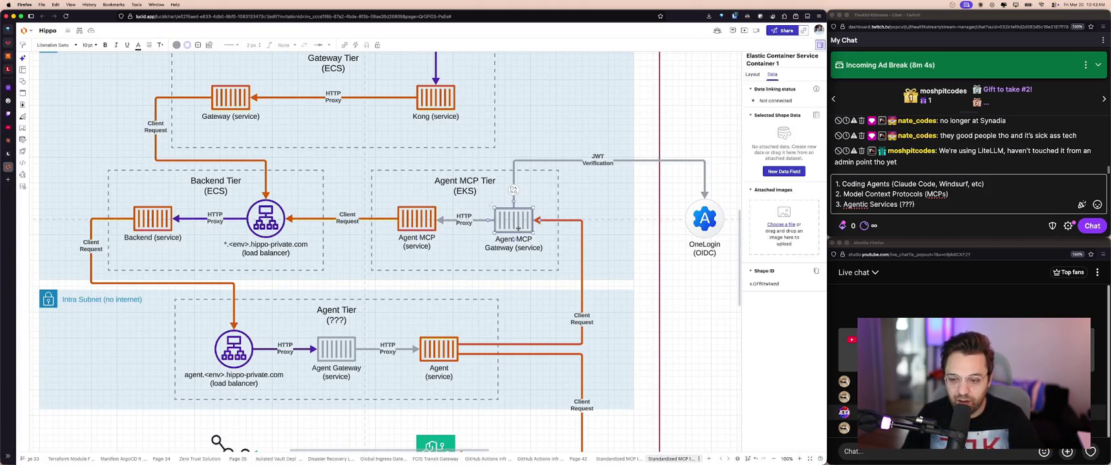
click(497, 221)
click(497, 221)
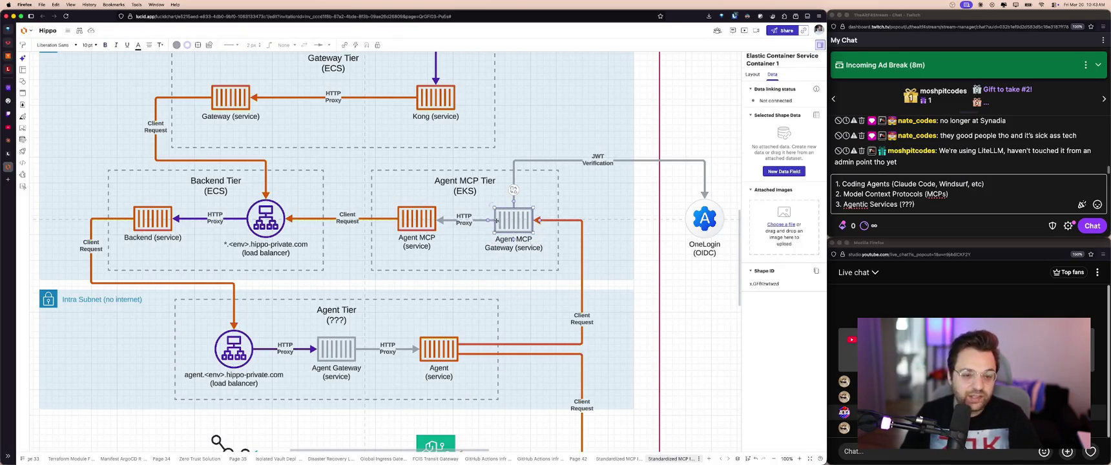
click(643, 221)
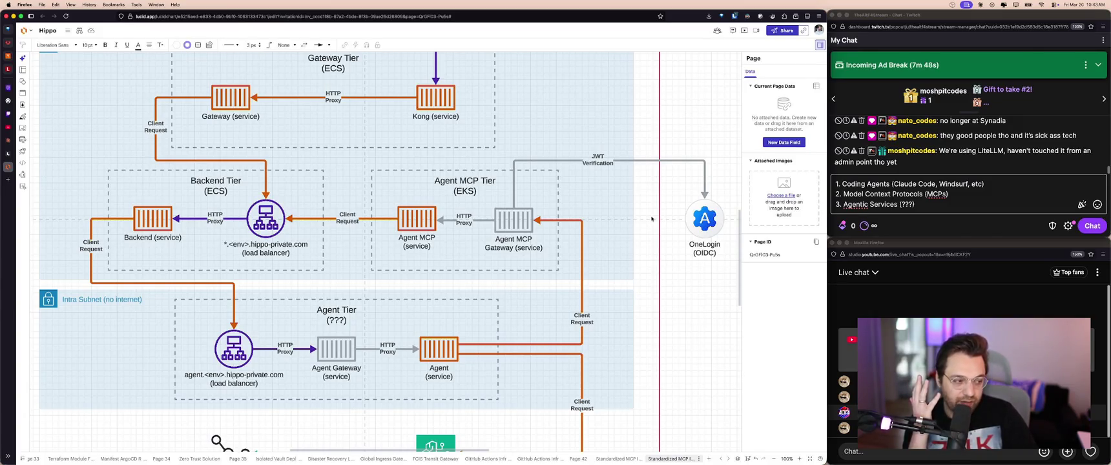
Inspect the Agent MCP service shape and nudge the diagram view.
scroll(651, 218, up, 1)
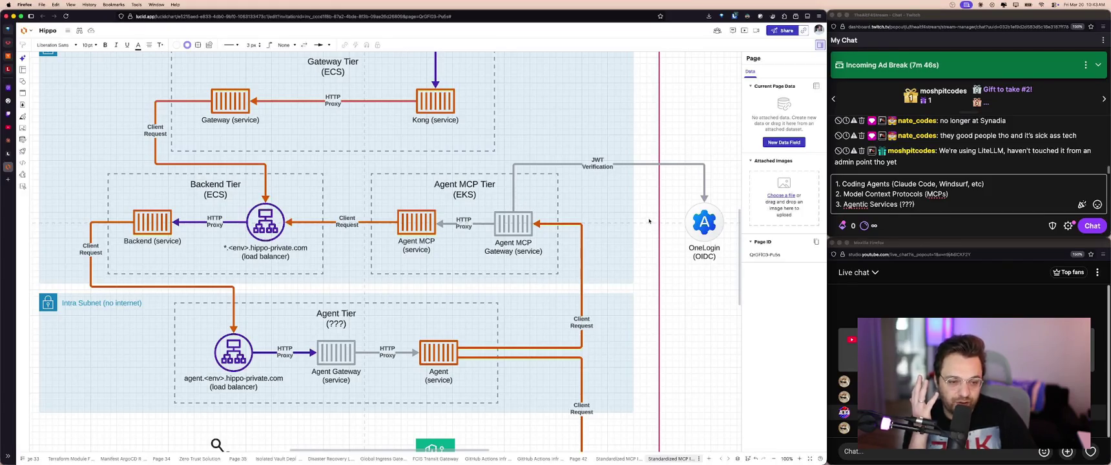
scroll(648, 220, up, 1)
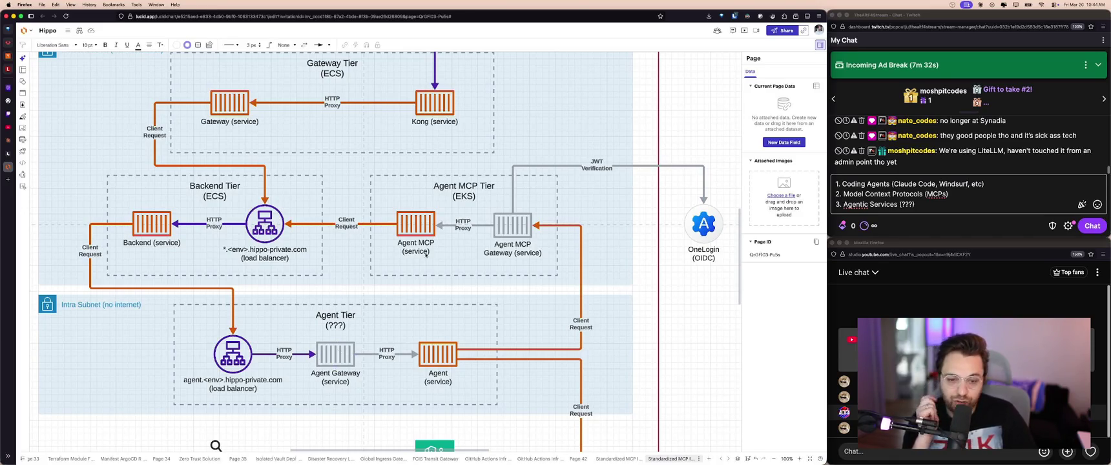
click(425, 233)
click(671, 260)
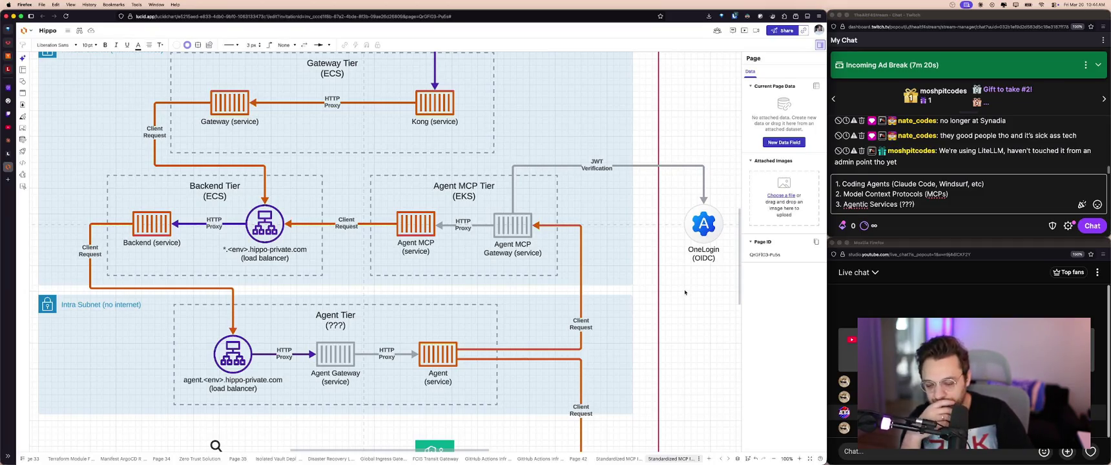
mouse_move(685, 293)
mouse_down()
mouse_move(697, 291)
mouse_move(685, 292)
mouse_up()
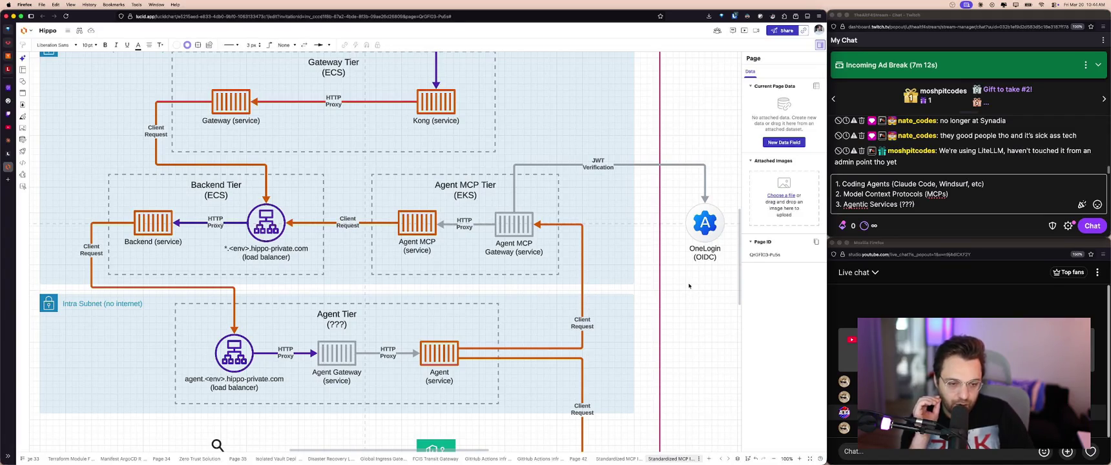
drag(689, 283, 693, 283)
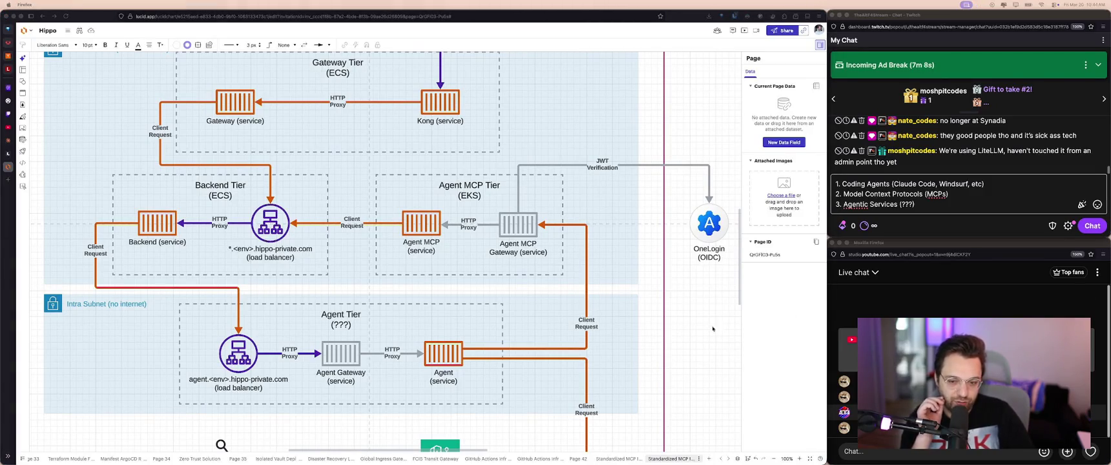
drag(723, 327, 693, 329)
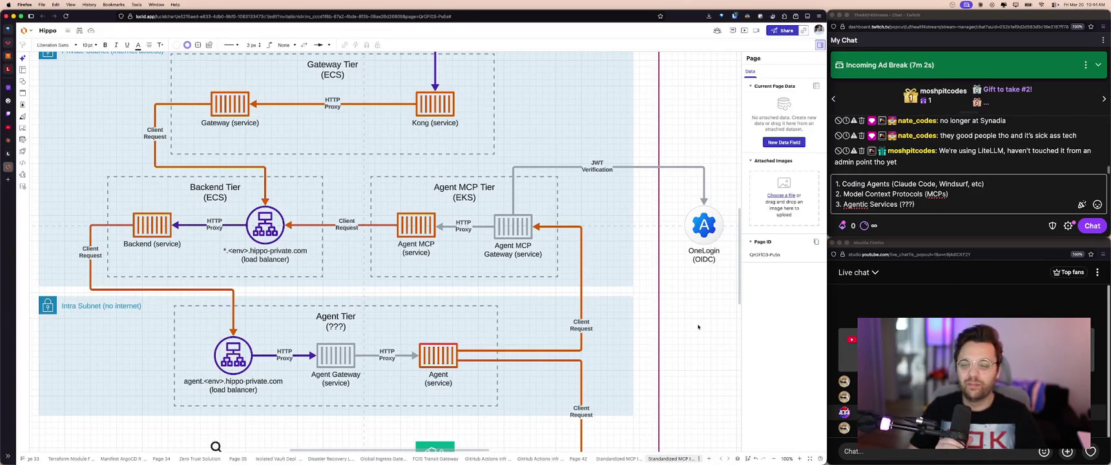
Check the Agent MCP Gateway shape, then focus the stream chat message box.
click(510, 228)
key(Escape)
scroll(684, 274, right, 1)
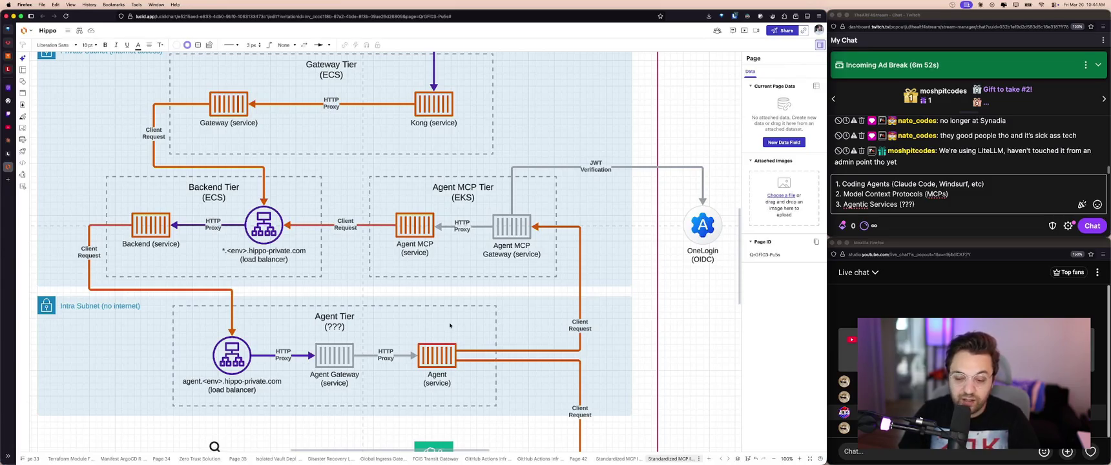
click(1024, 217)
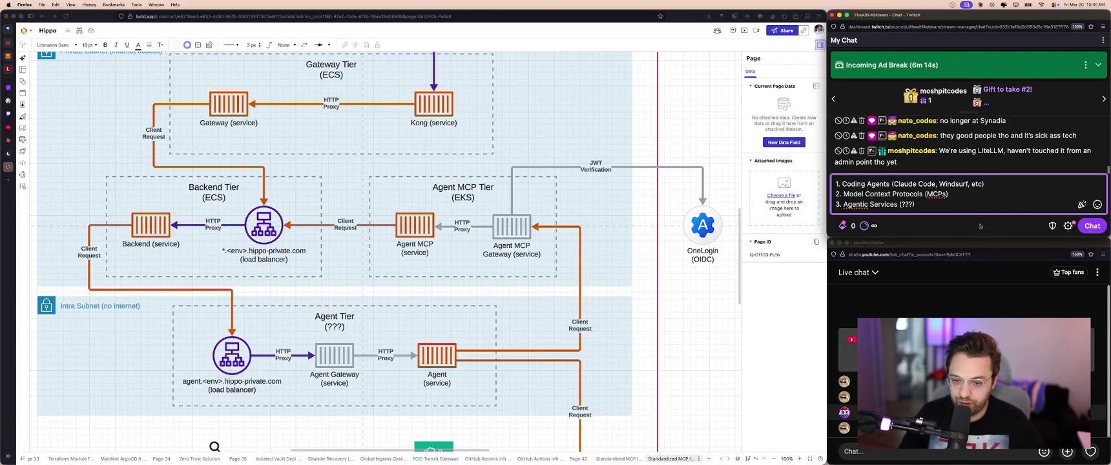
scroll(468, 214, up, 1)
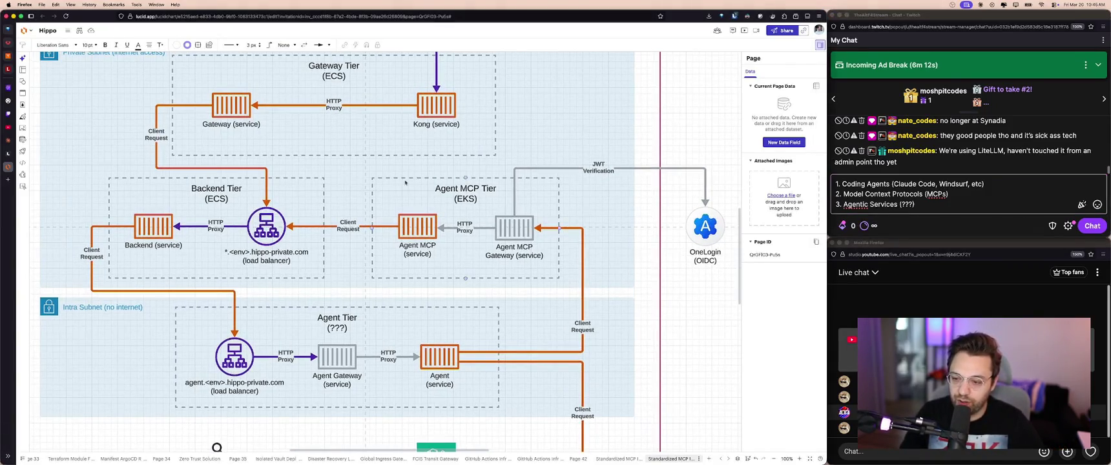
mouse_move(359, 168)
mouse_down()
mouse_move(591, 288)
mouse_move(570, 287)
mouse_move(566, 263)
mouse_up()
drag(352, 183, 716, 308)
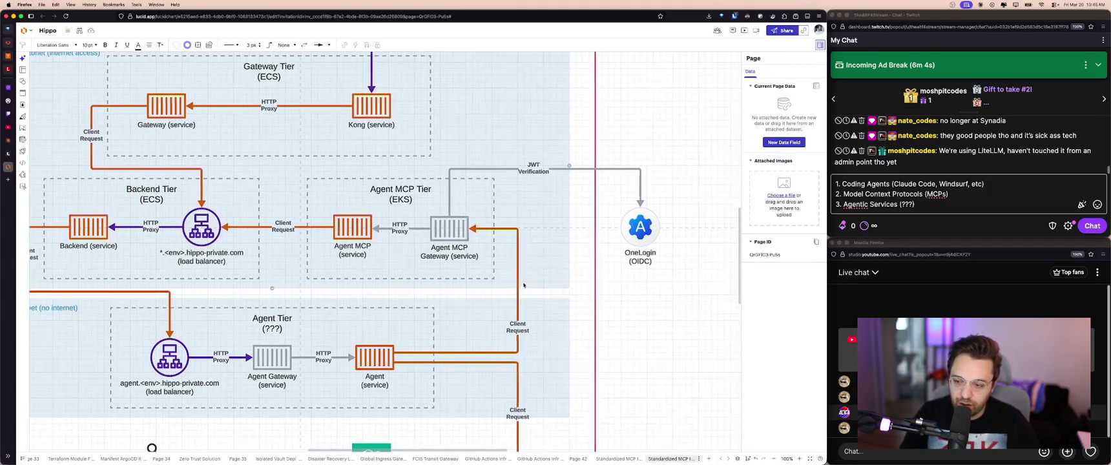
scroll(478, 268, left, 3)
scroll(482, 273, right, 3)
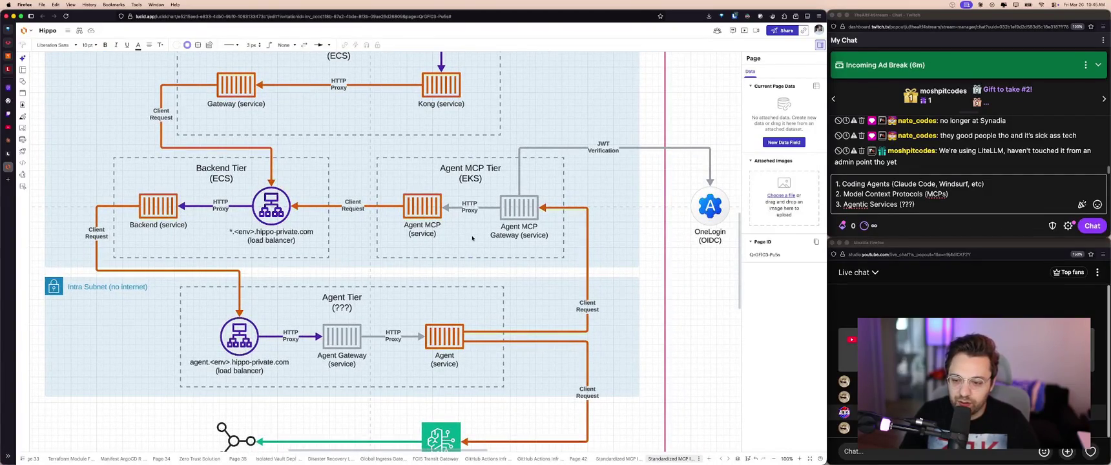
scroll(469, 235, down, 1)
scroll(458, 226, down, 2)
scroll(446, 213, down, 2)
scroll(433, 200, down, 1)
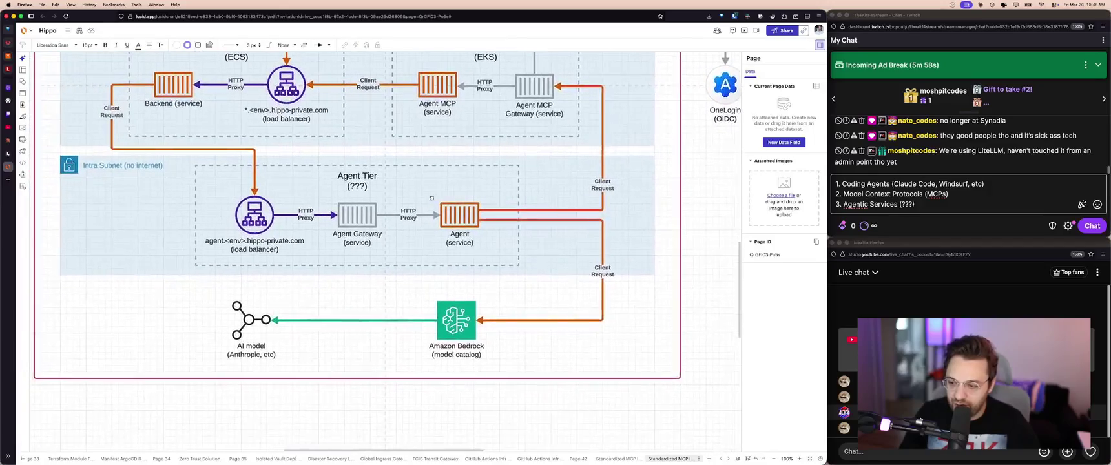
scroll(430, 198, left, 1)
scroll(449, 231, up, 1)
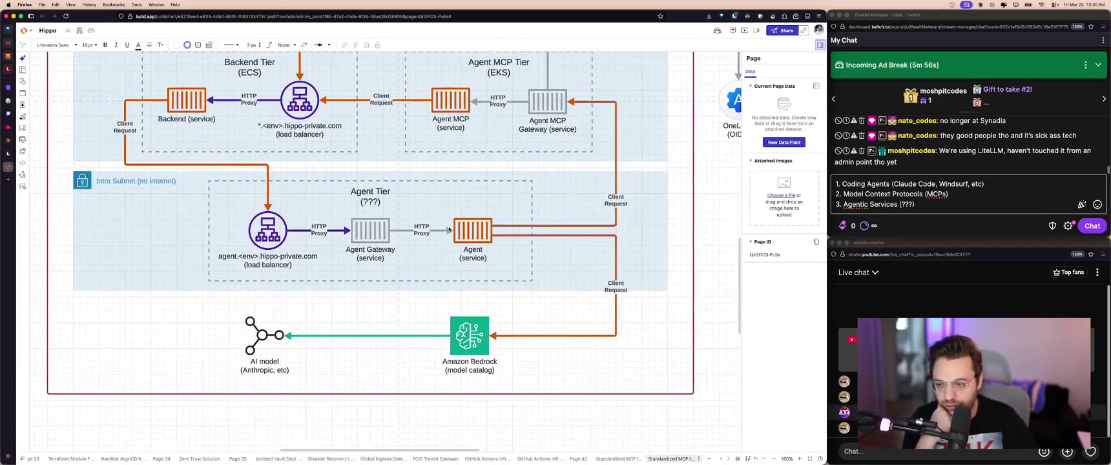
scroll(449, 231, up, 1)
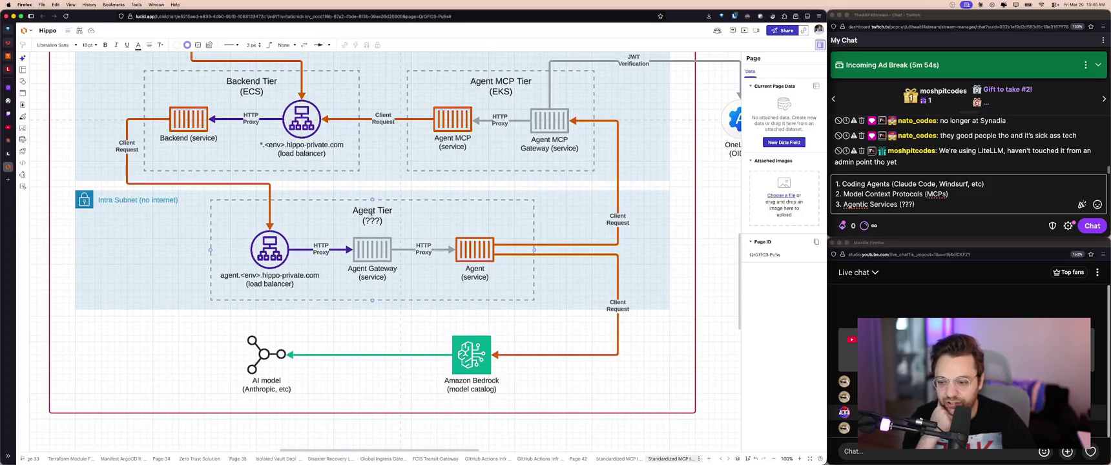
scroll(325, 102, up, 1)
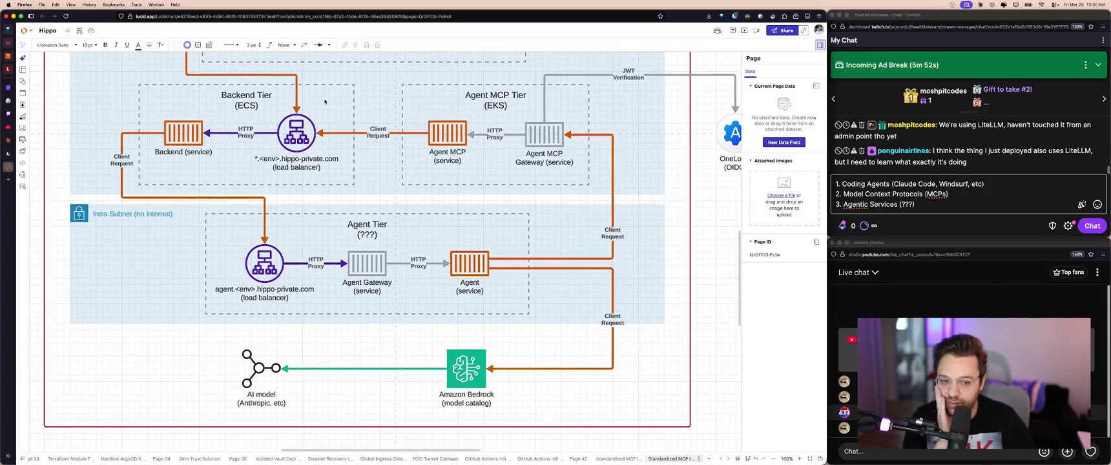
scroll(336, 106, up, 1)
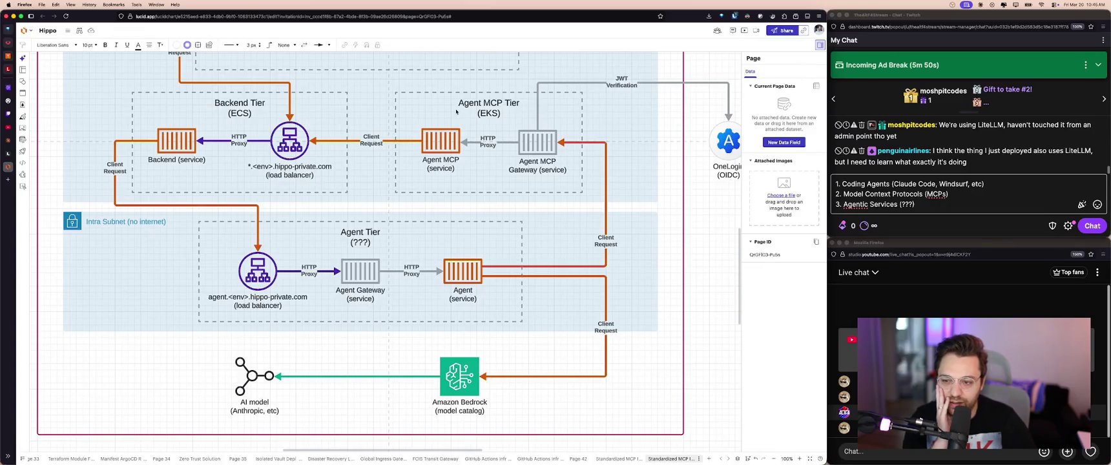
click(400, 188)
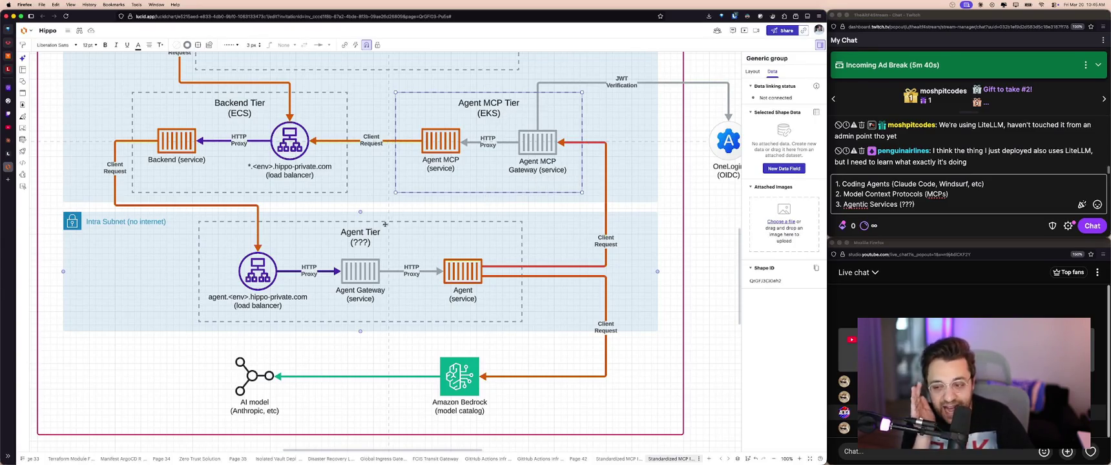
Select the Intra Subnet and Agent Tier groups, then clear the selection.
key(Tab)
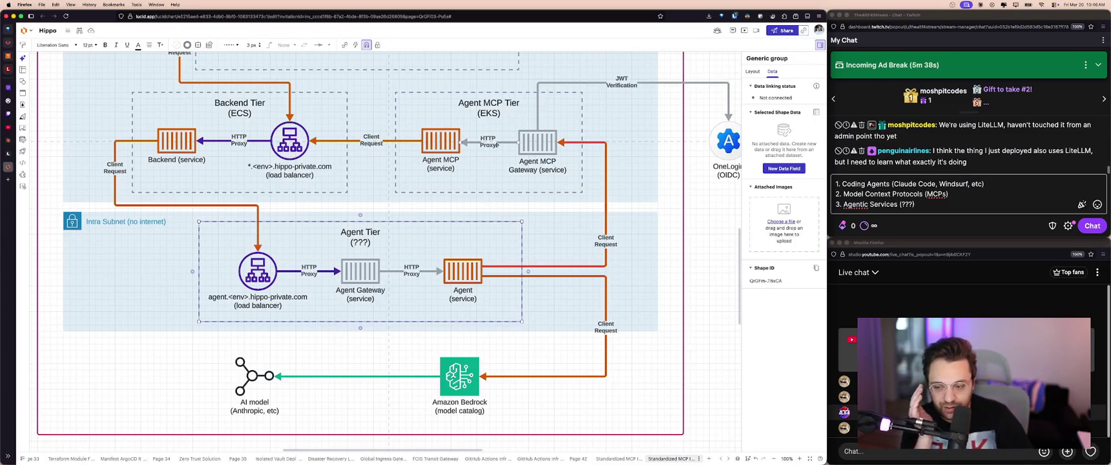
key(Escape)
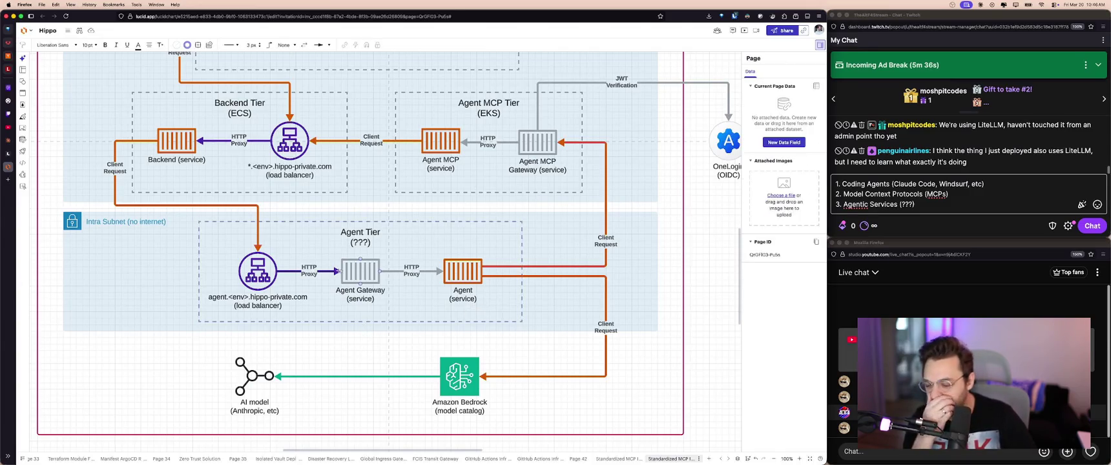
click(354, 241)
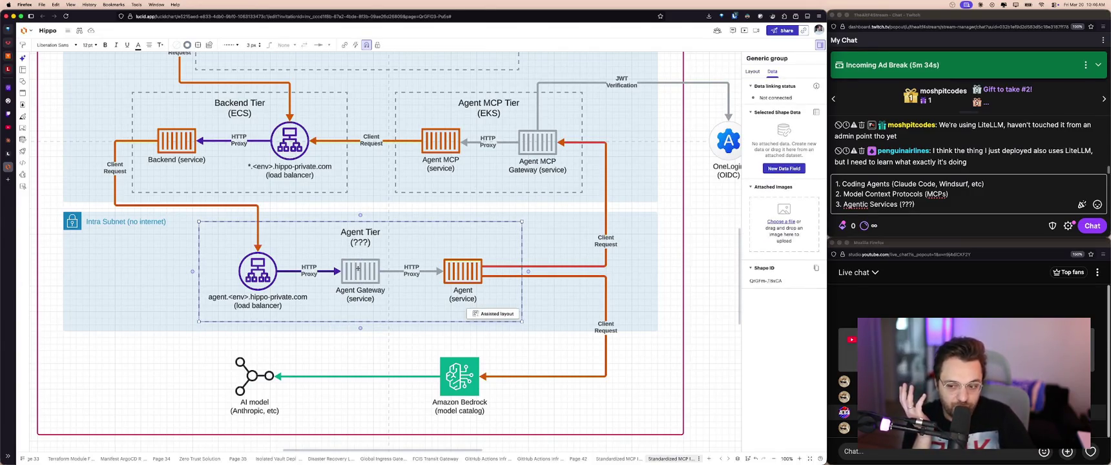
key(Escape)
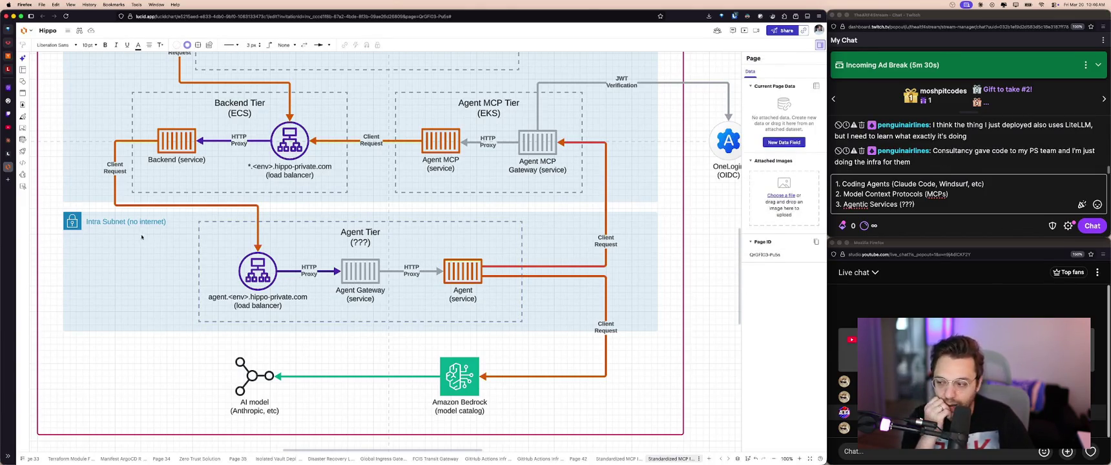
mouse_move(48, 208)
mouse_down()
mouse_move(511, 346)
mouse_move(670, 350)
mouse_up()
key(Escape)
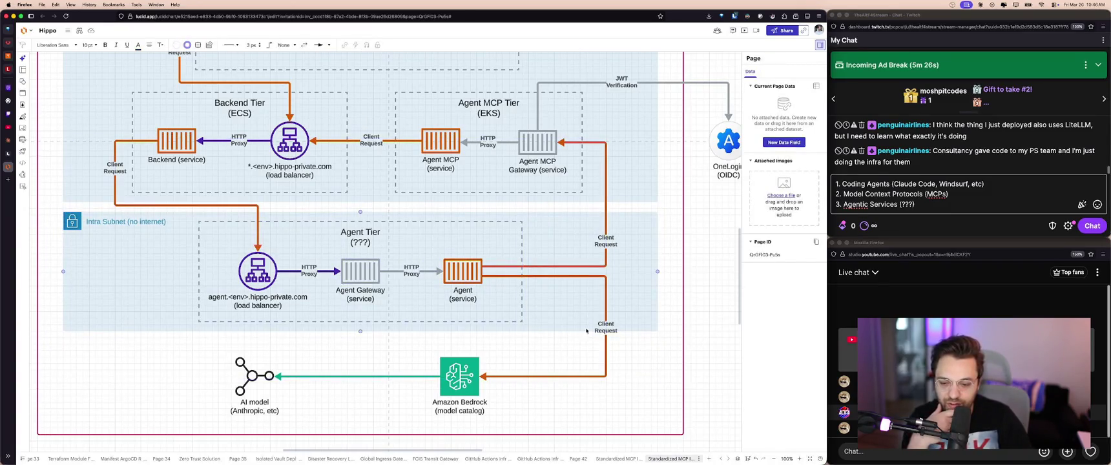
Slide the lower Client Request label up the orange connector toward the Agent Tier.
drag(606, 328, 606, 308)
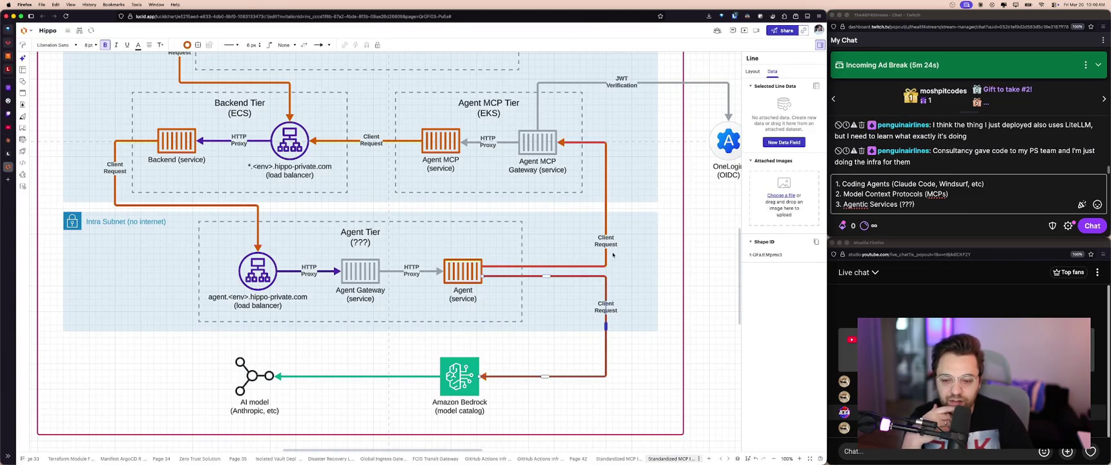
click(682, 312)
scroll(556, 308, left, 2)
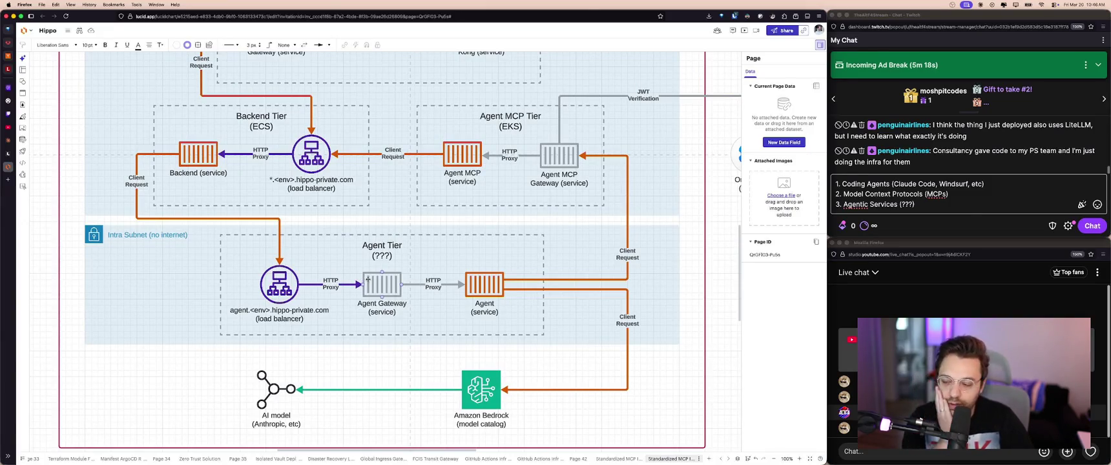
scroll(327, 242, up, 2)
scroll(328, 243, right, 1)
scroll(328, 242, up, 2)
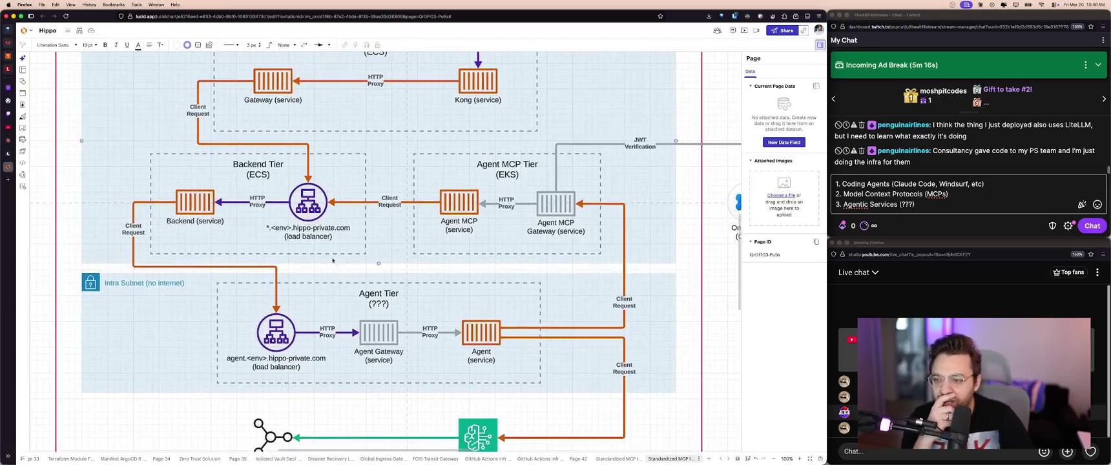
scroll(328, 242, up, 1)
scroll(322, 244, up, 1)
scroll(303, 248, up, 1)
scroll(294, 249, left, 1)
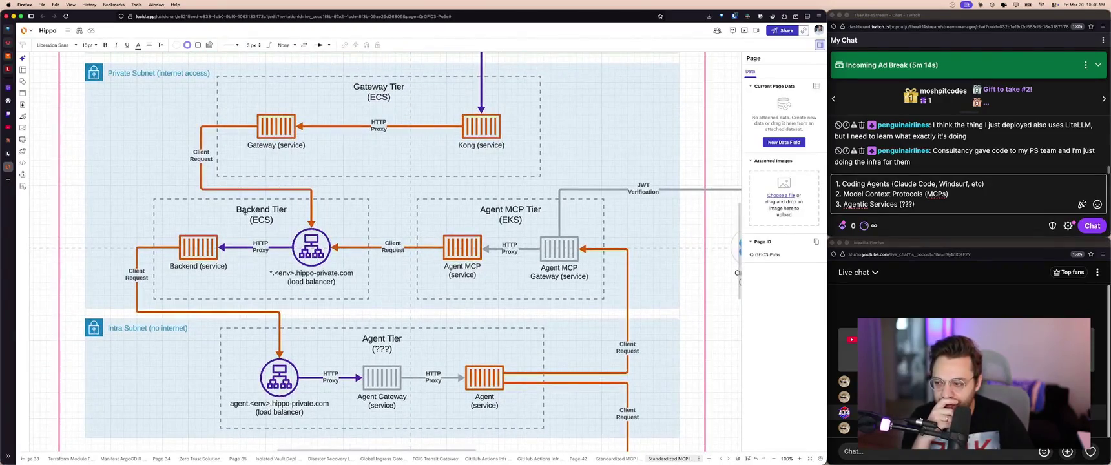
click(131, 71)
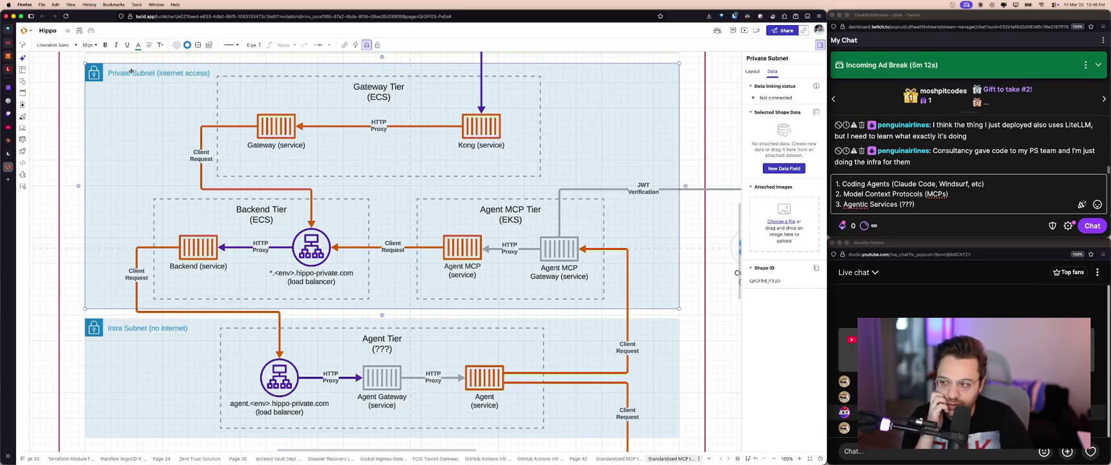
click(71, 60)
click(167, 73)
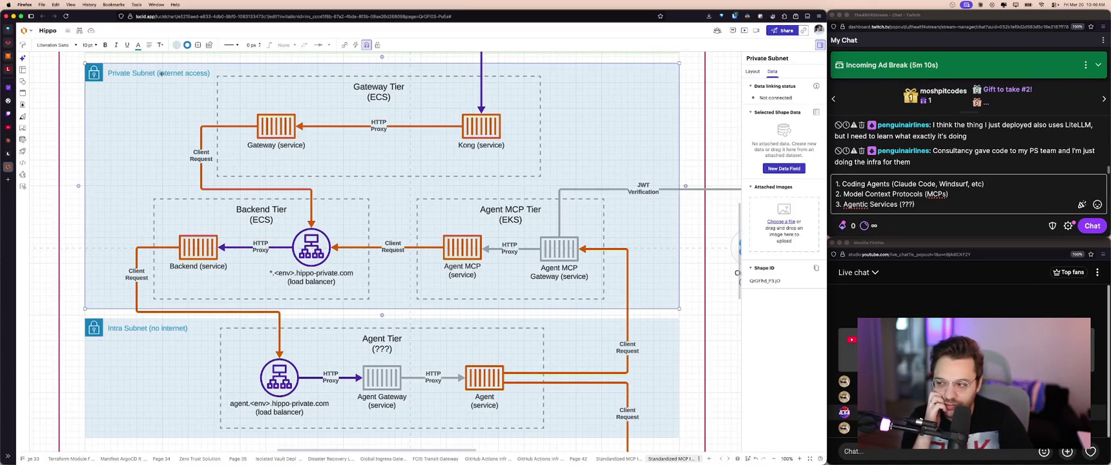
double_click(168, 73)
double_click(187, 74)
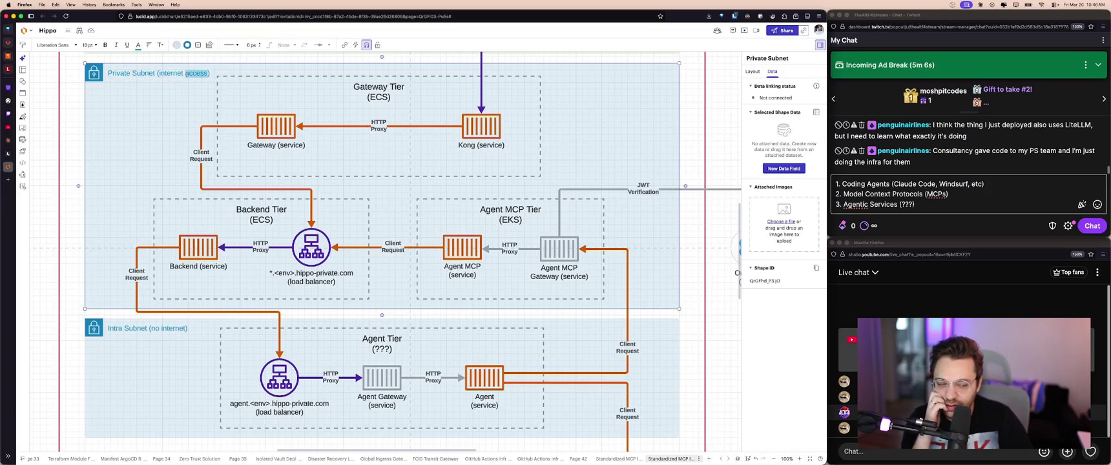
click(64, 211)
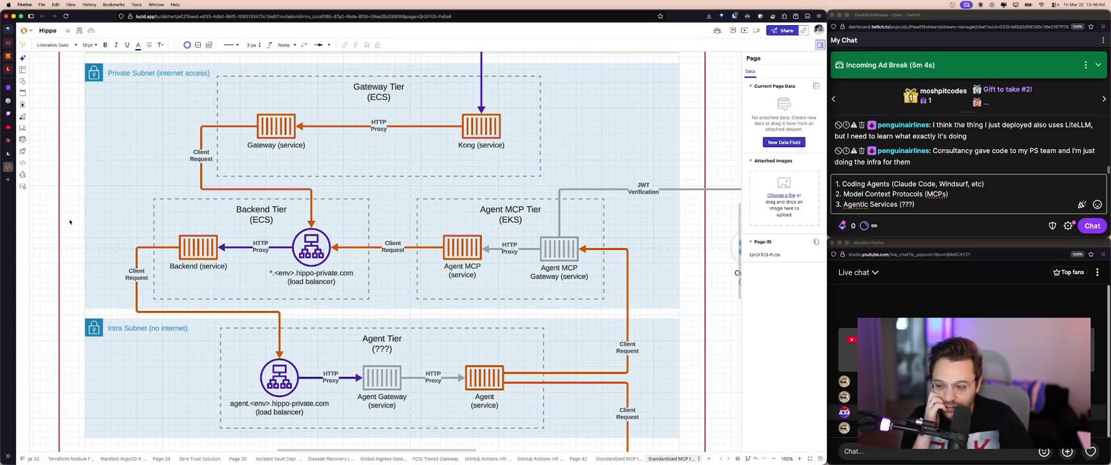
scroll(146, 263, down, 3)
scroll(146, 264, right, 2)
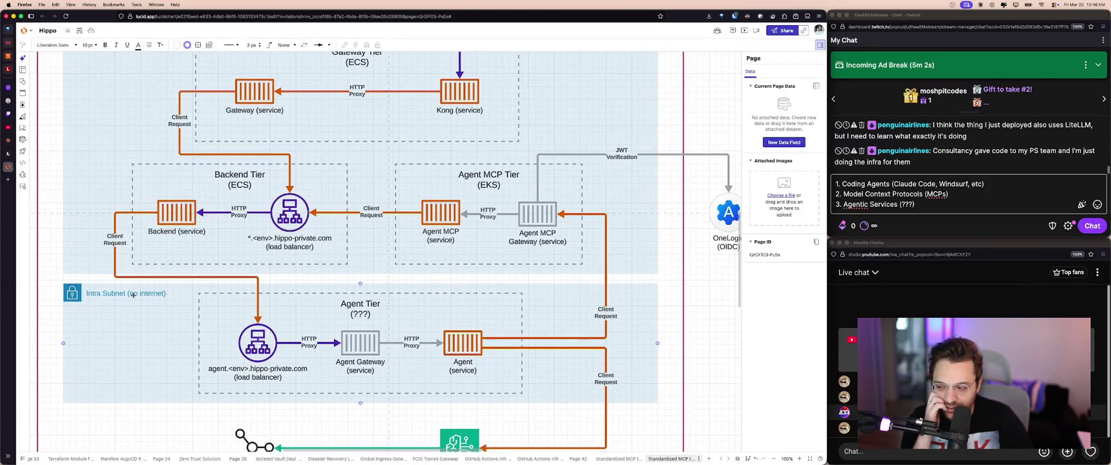
double_click(103, 295)
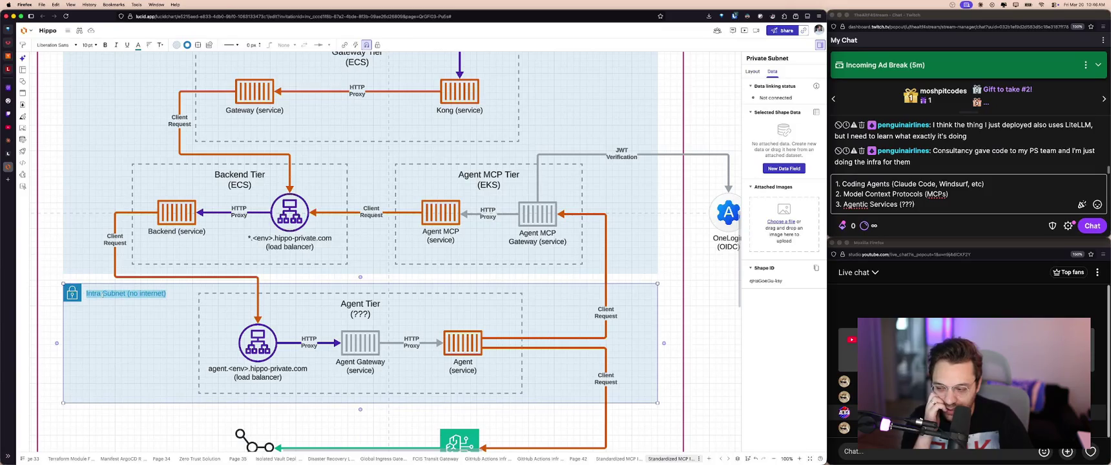
triple_click(157, 294)
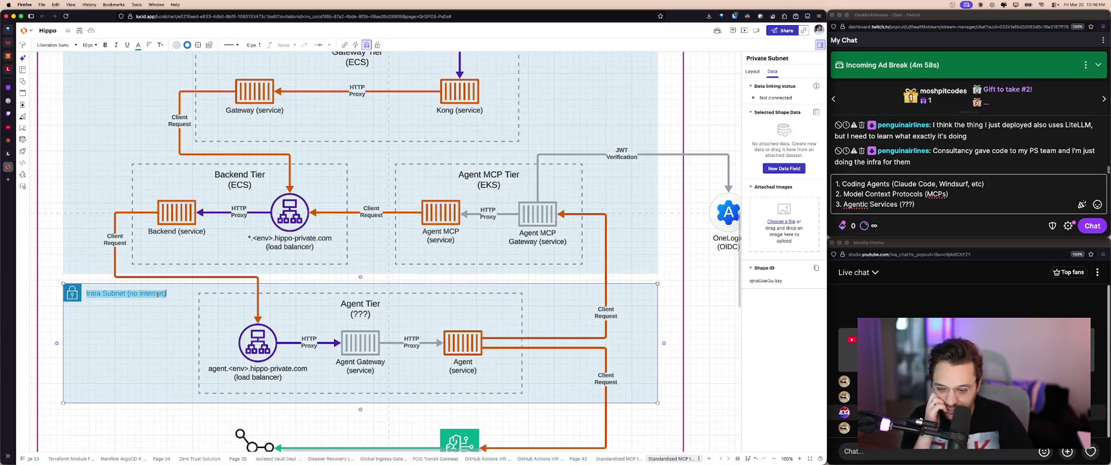
click(55, 343)
scroll(173, 312, down, 2)
scroll(173, 312, left, 1)
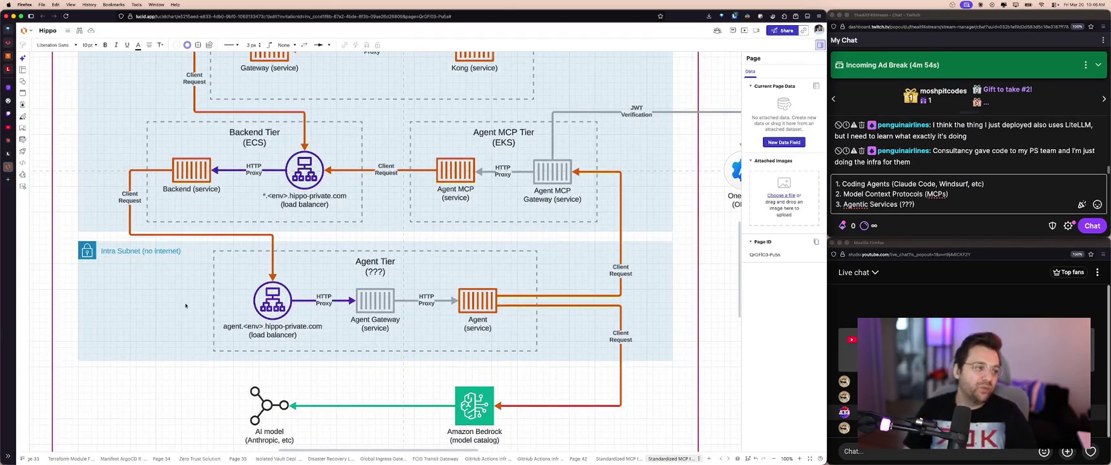
double_click(180, 320)
click(182, 391)
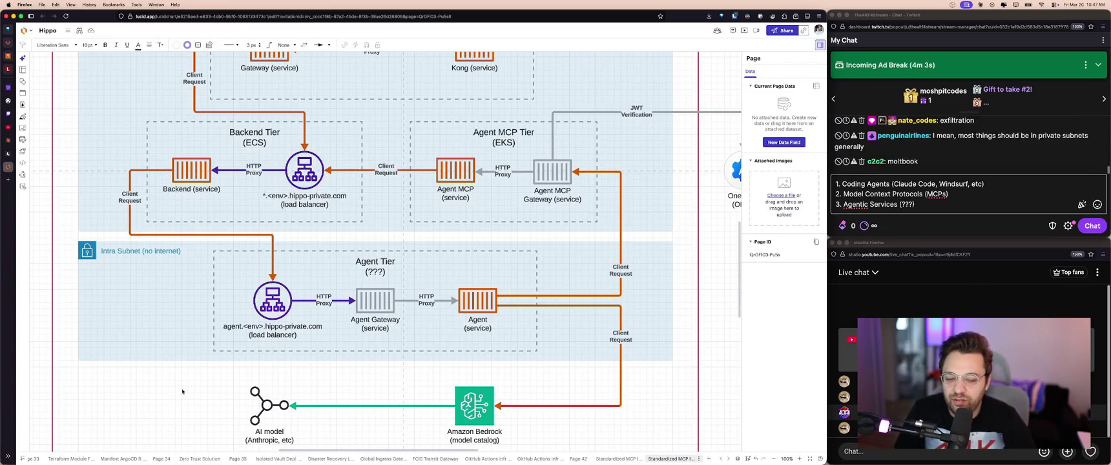
scroll(201, 233, up, 3)
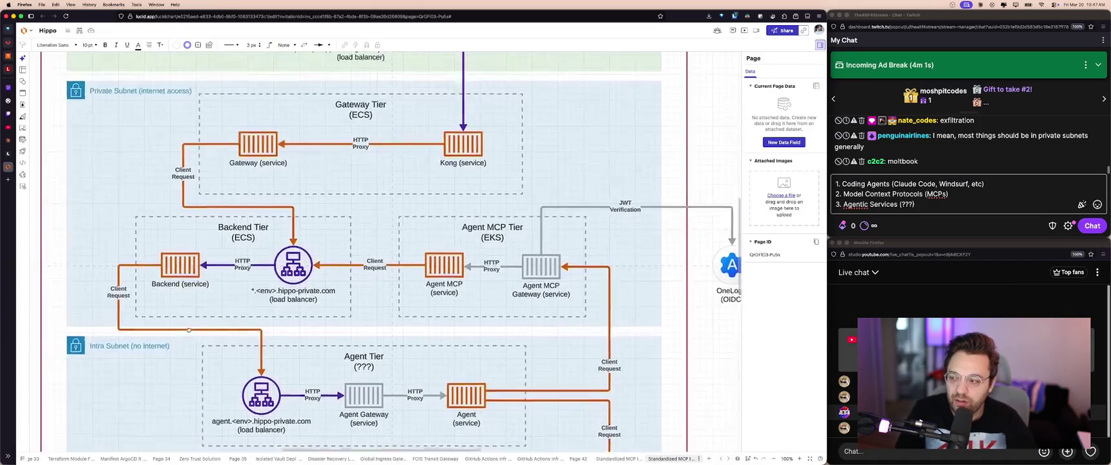
click(122, 98)
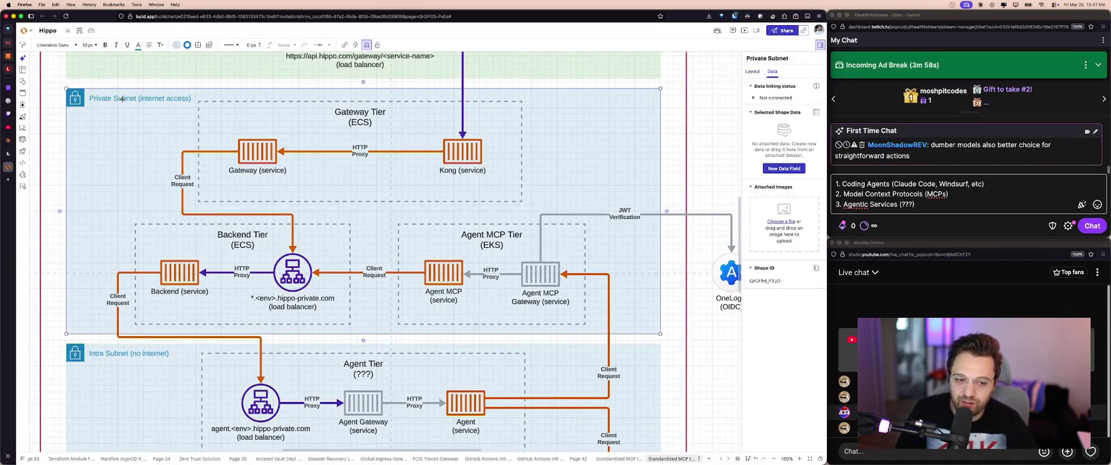
double_click(142, 99)
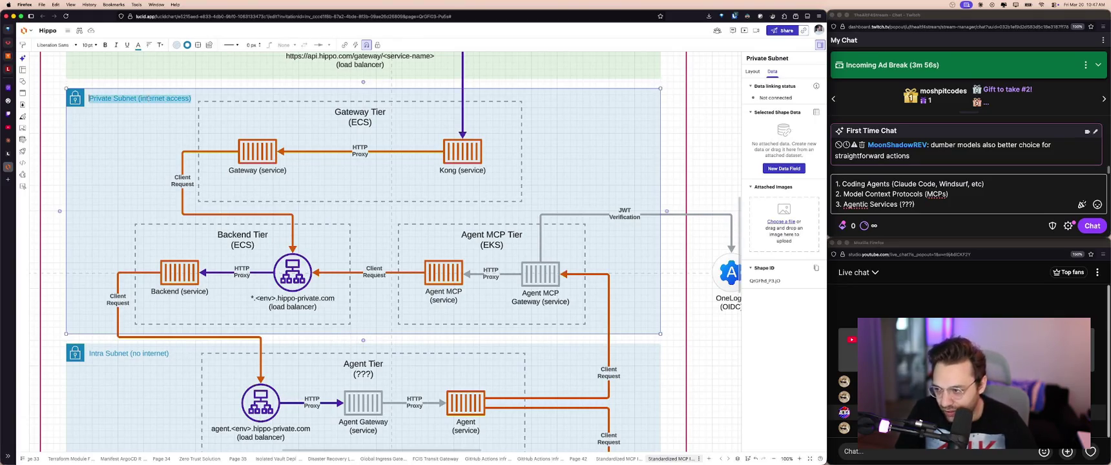
click(145, 98)
drag(145, 98, 188, 101)
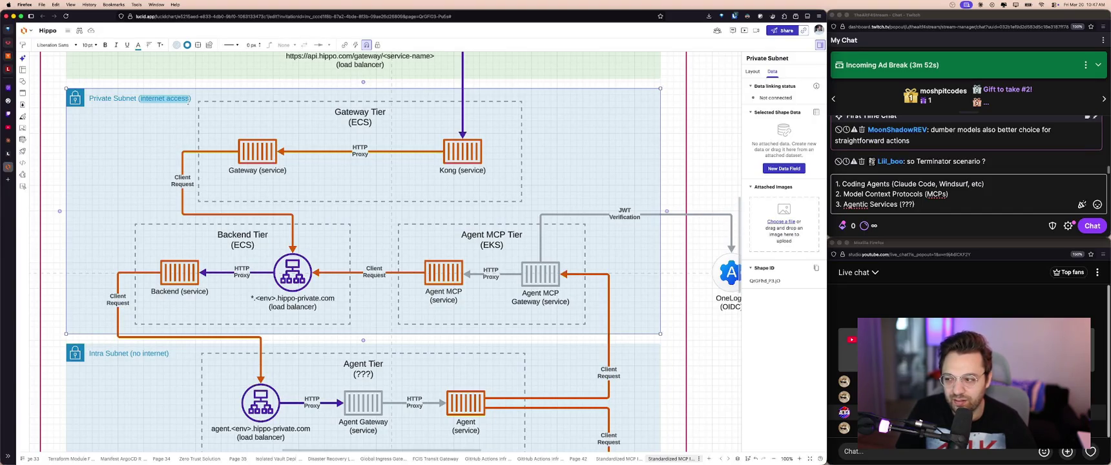
click(58, 211)
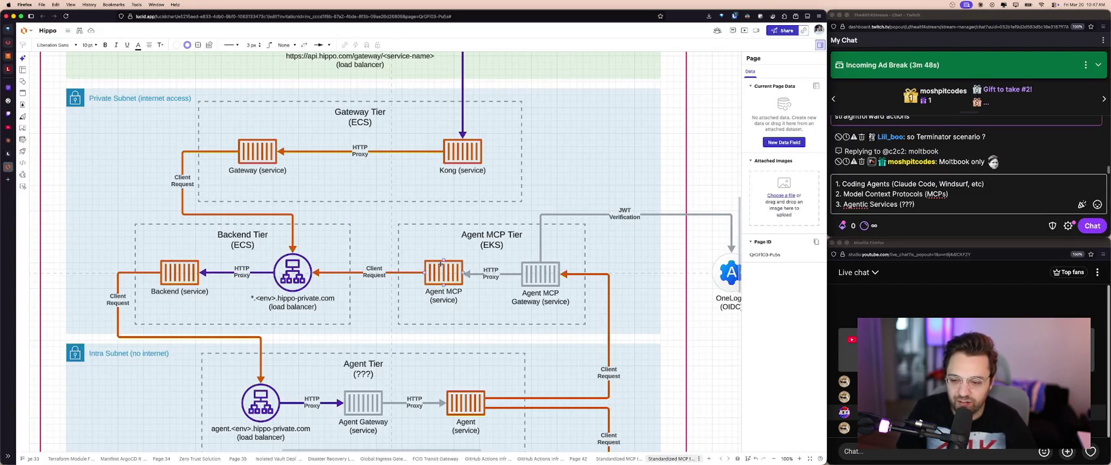
click(152, 101)
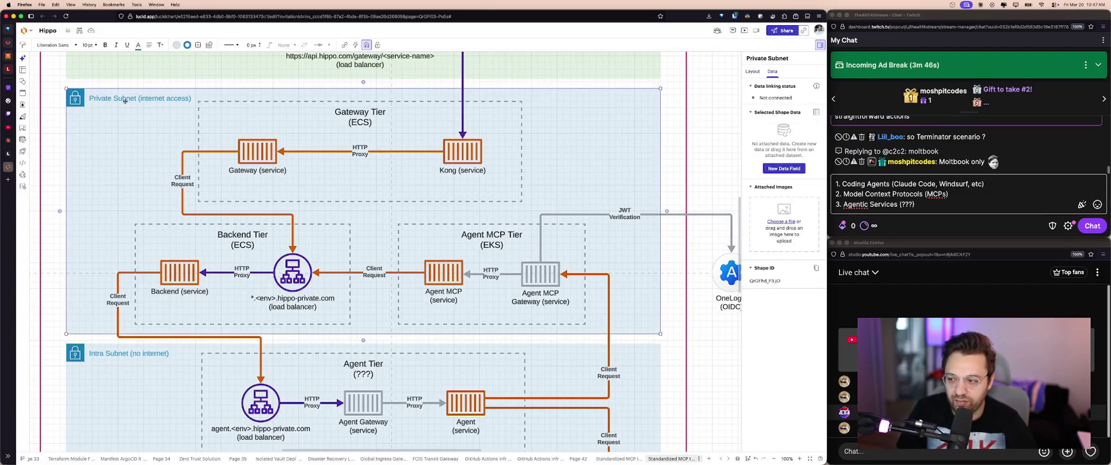
double_click(147, 98)
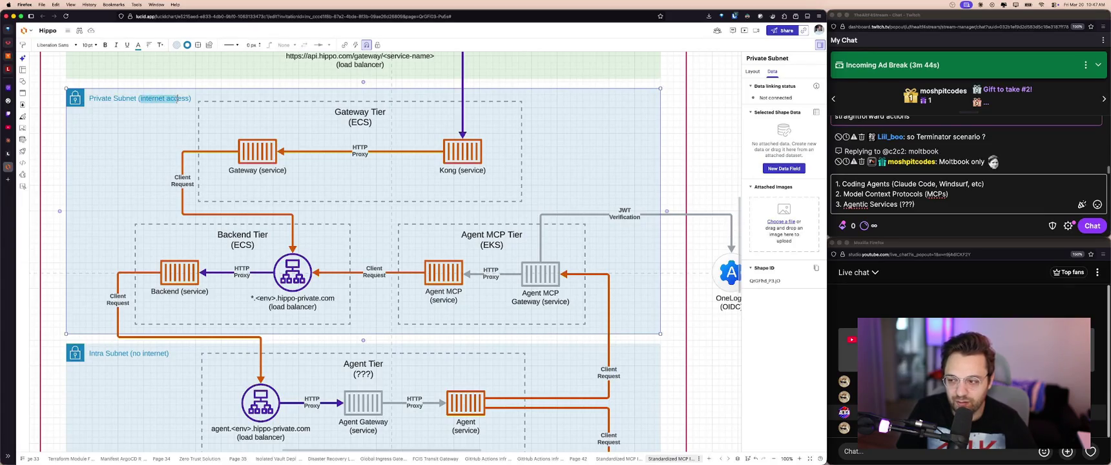
key(Escape)
scroll(114, 124, down, 1)
scroll(114, 125, down, 1)
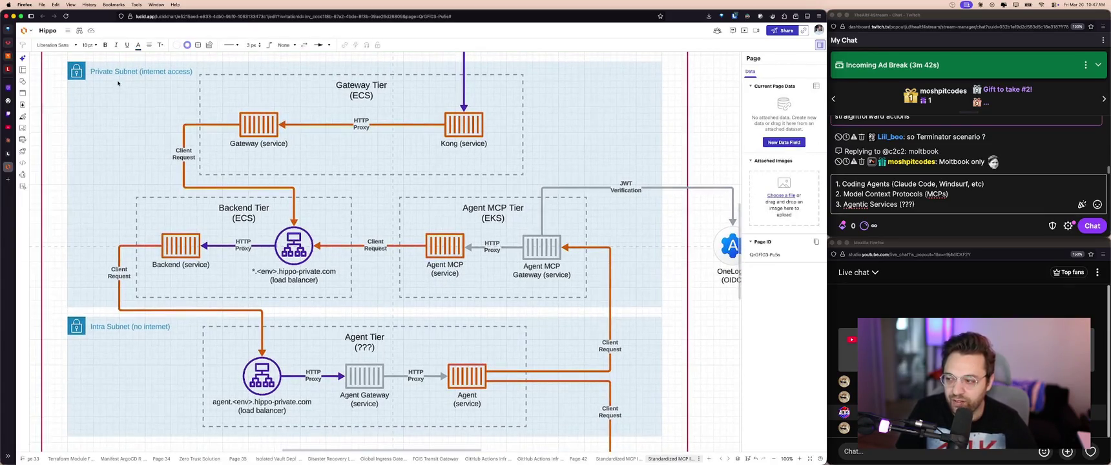
scroll(108, 263, down, 2)
double_click(103, 301)
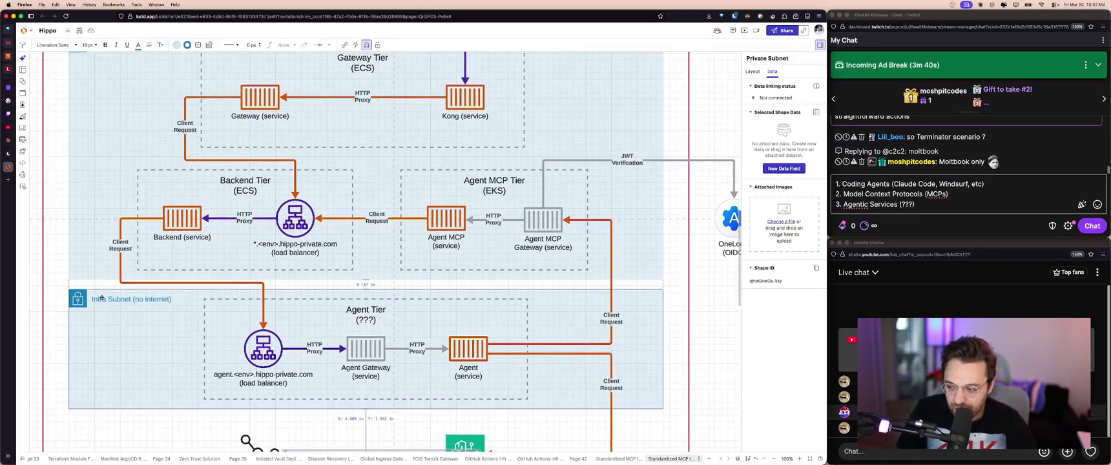
double_click(100, 300)
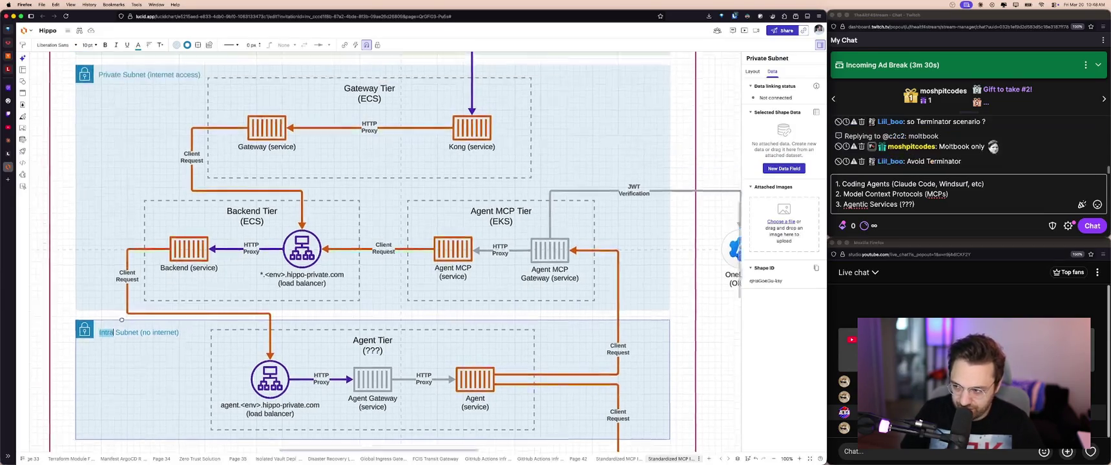
scroll(107, 290, up, 5)
scroll(116, 286, down, 1)
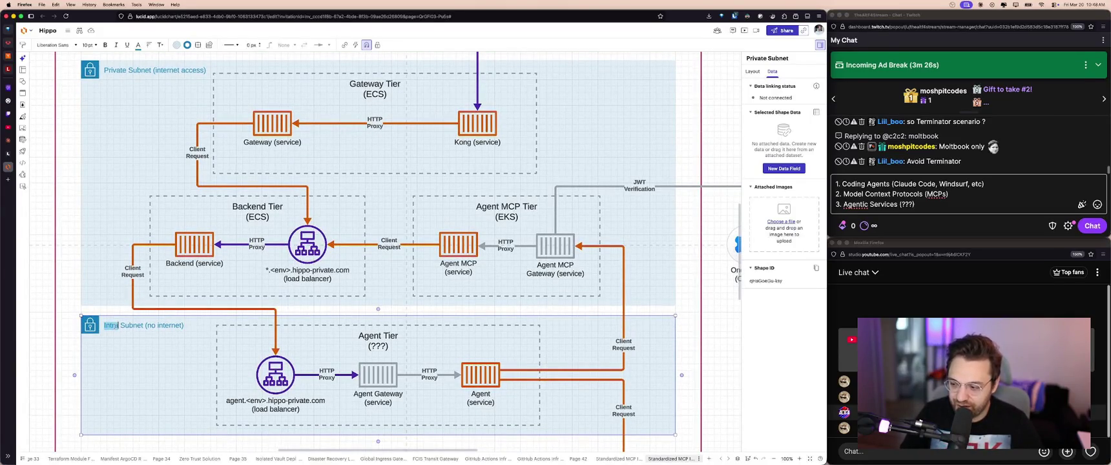
double_click(129, 326)
click(147, 326)
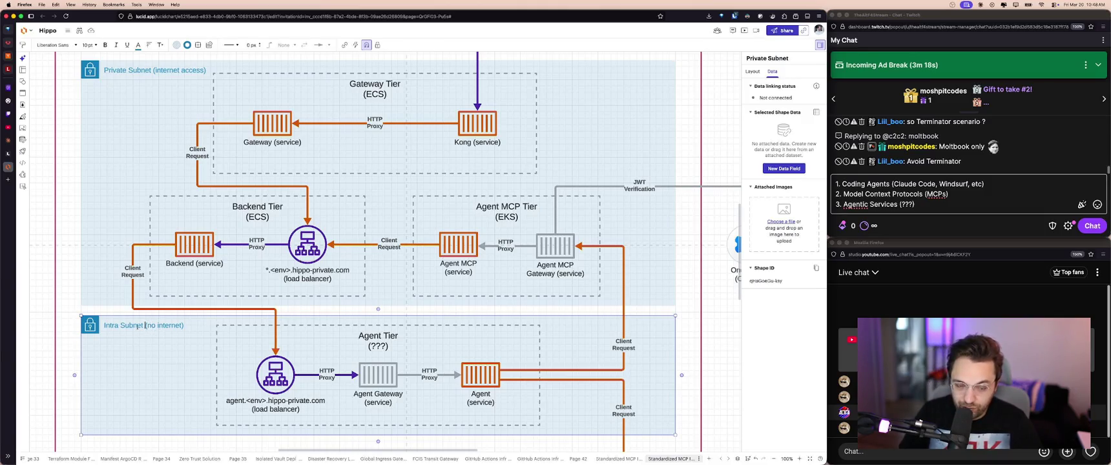
click(935, 206)
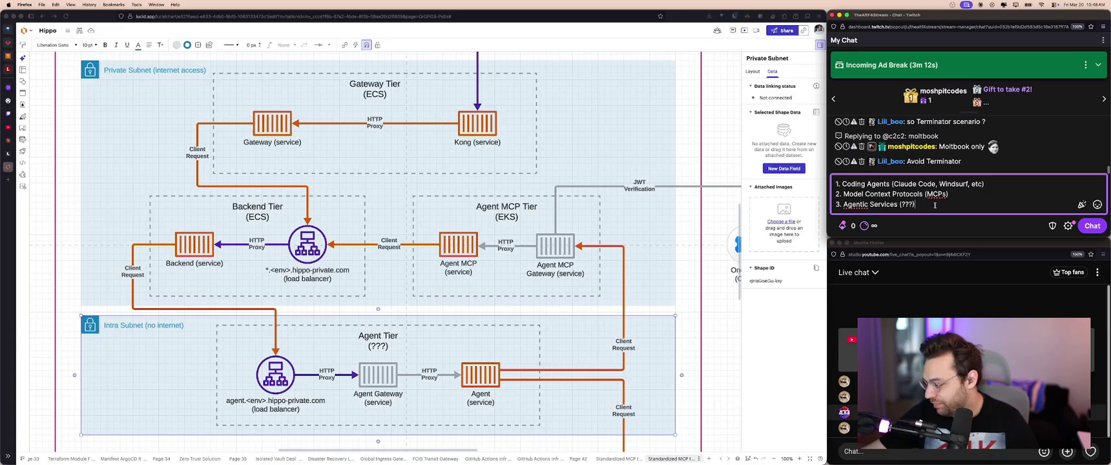
scroll(658, 248, down, 2)
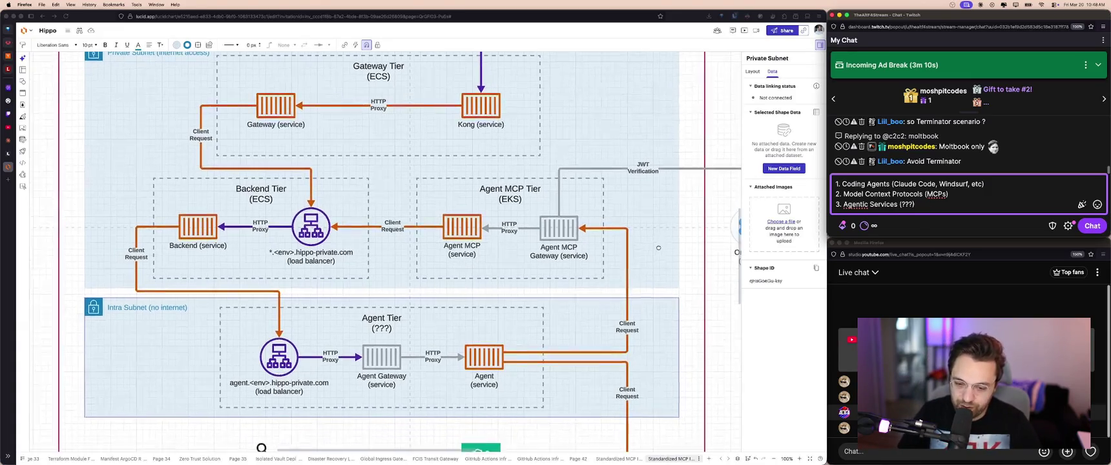
click(675, 302)
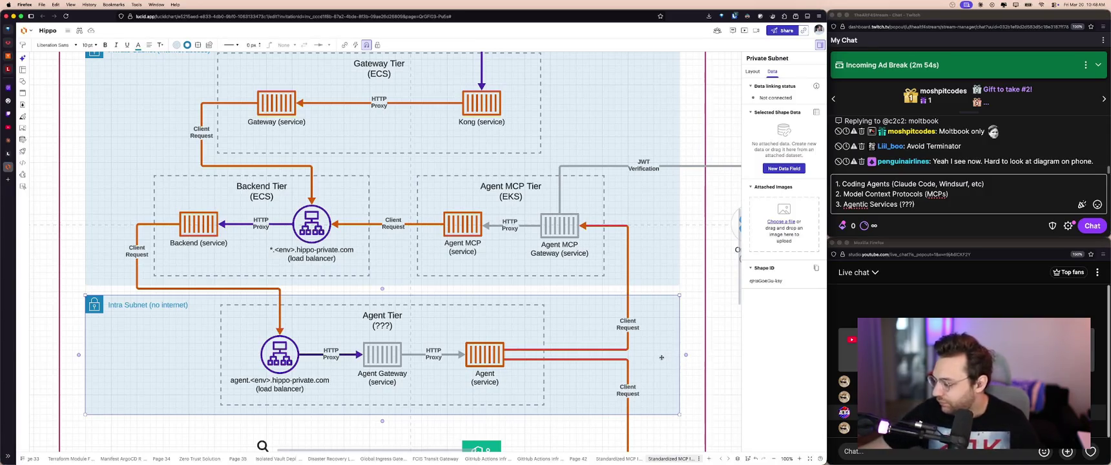
click(549, 420)
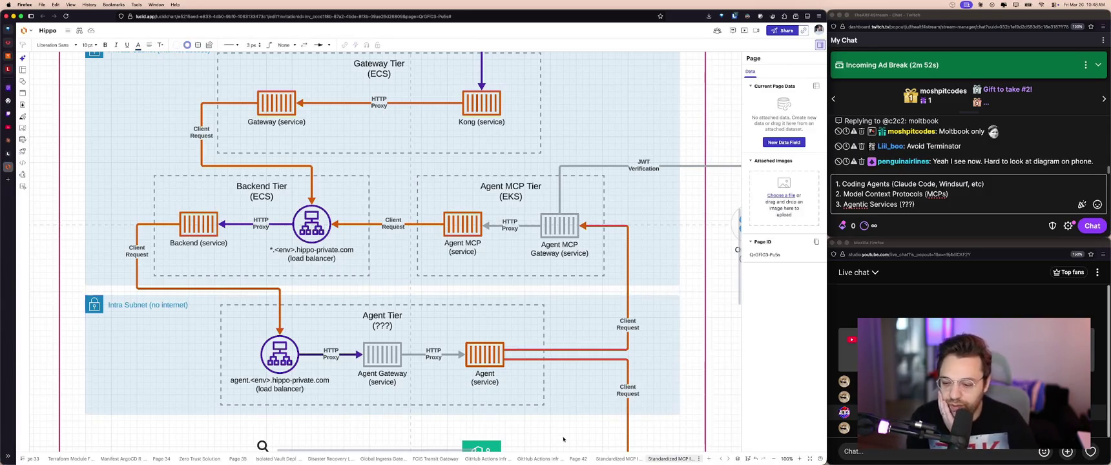
scroll(549, 420, left, 1)
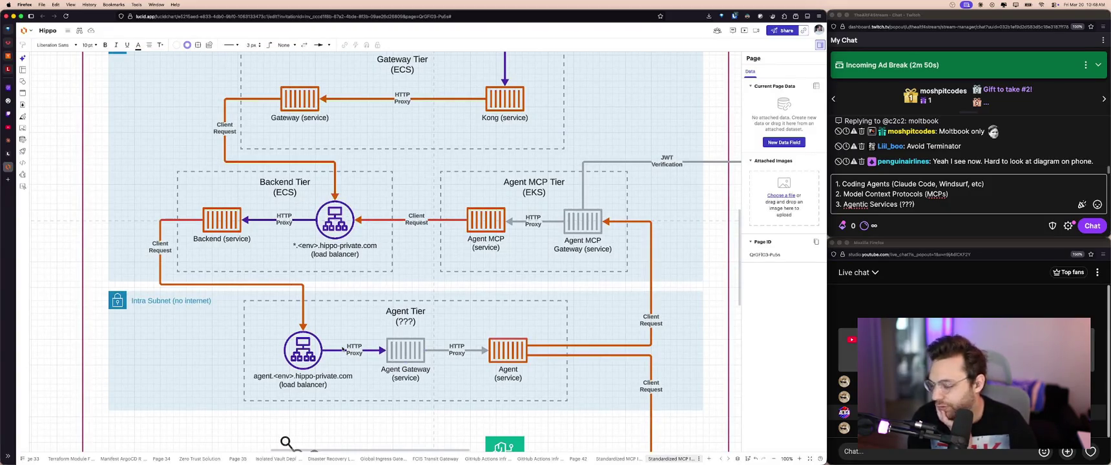
scroll(419, 314, down, 1)
scroll(427, 320, left, 1)
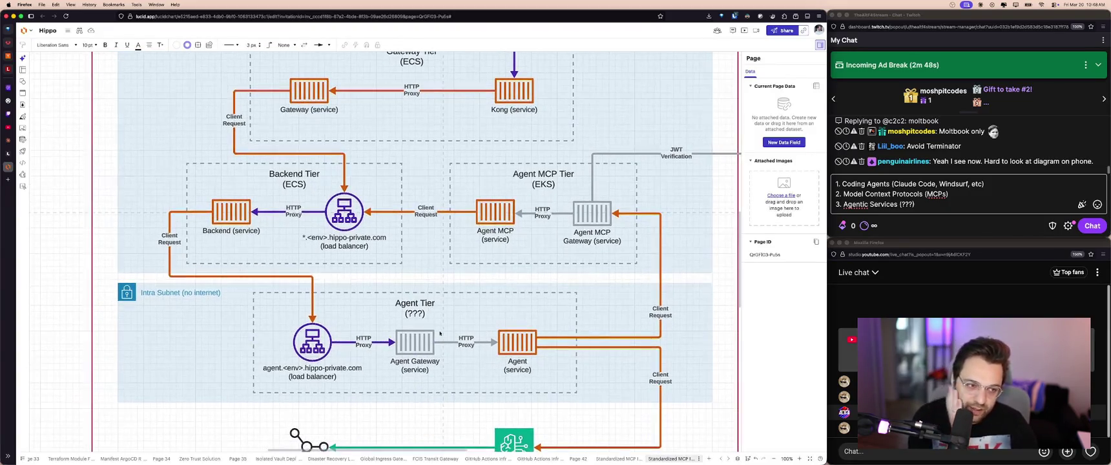
scroll(440, 331, down, 1)
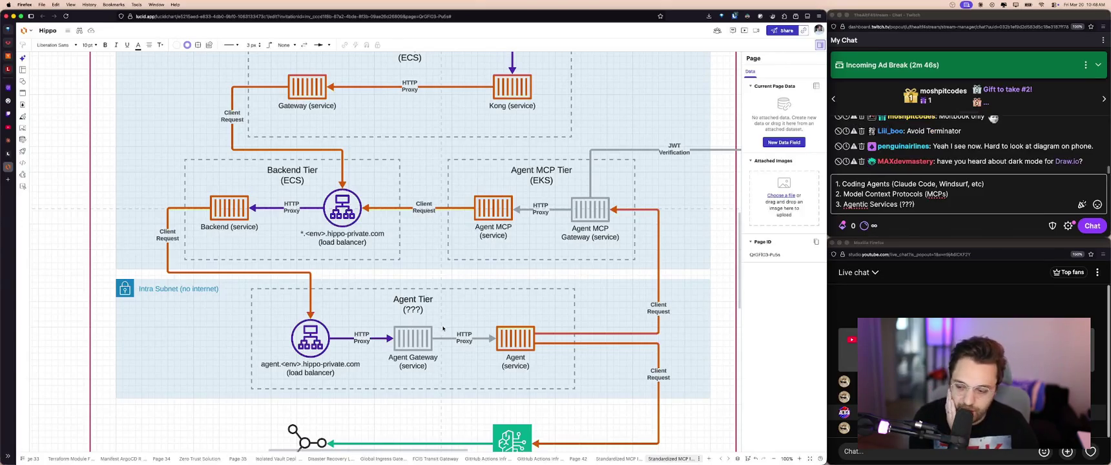
scroll(475, 378, down, 3)
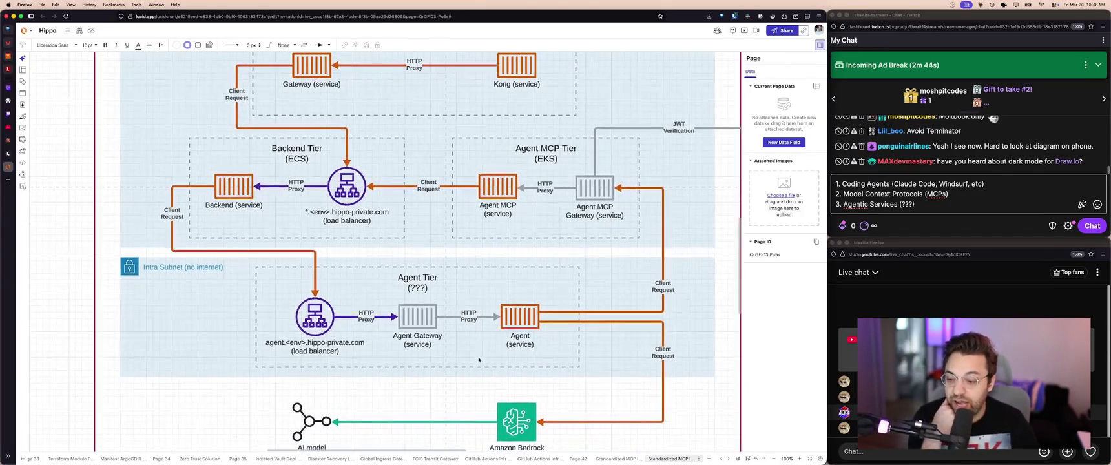
click(396, 283)
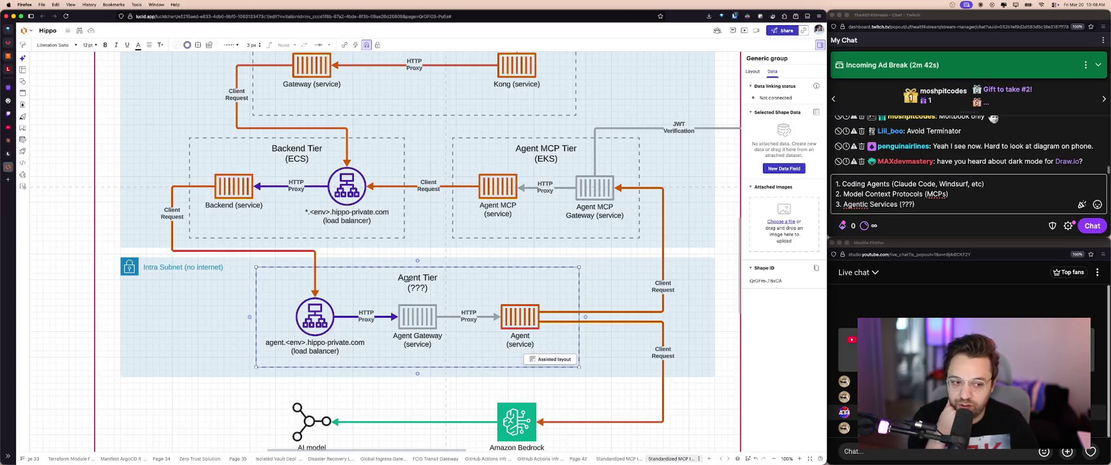
key(Escape)
click(185, 270)
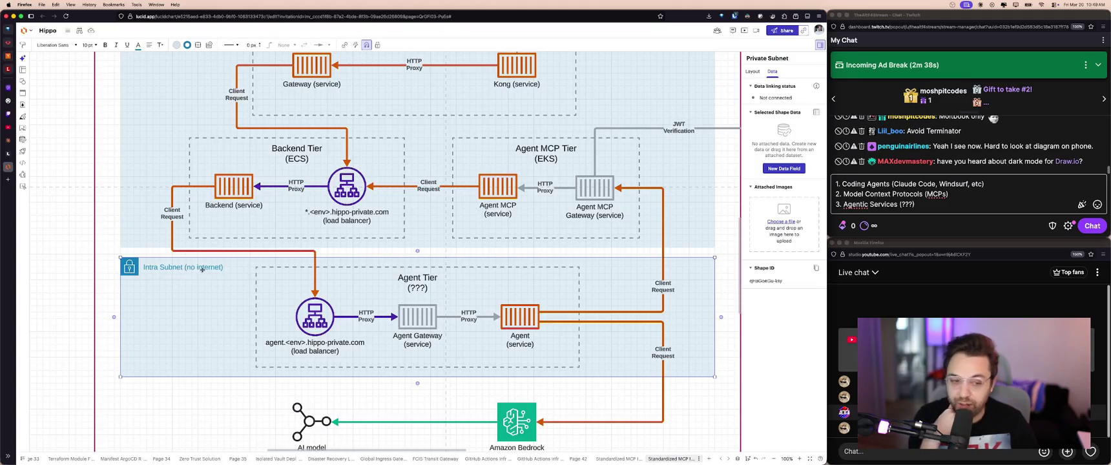
click(323, 312)
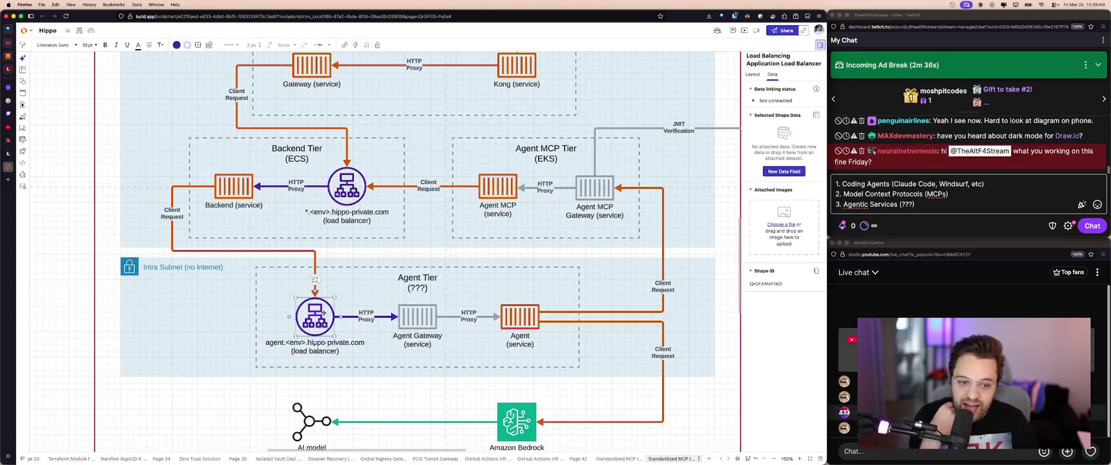
scroll(363, 312, right, 2)
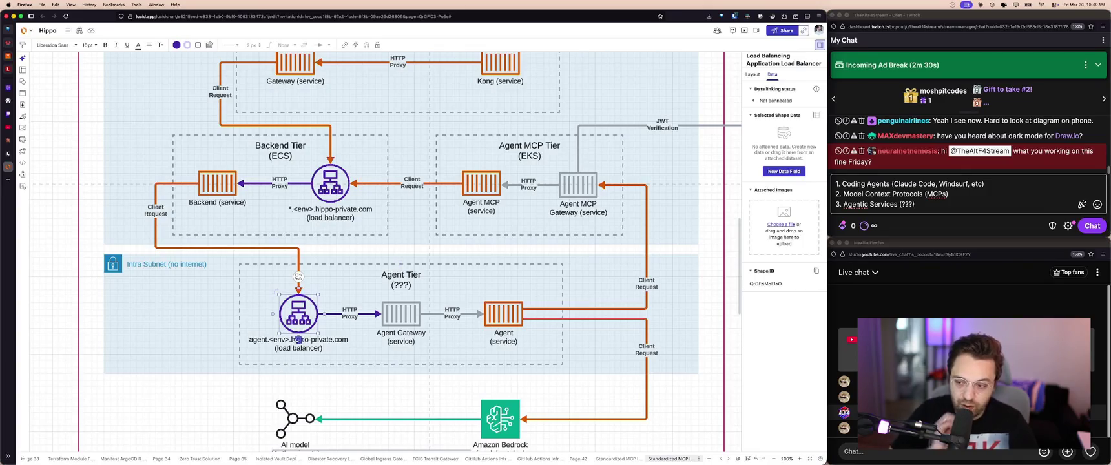
click(223, 184)
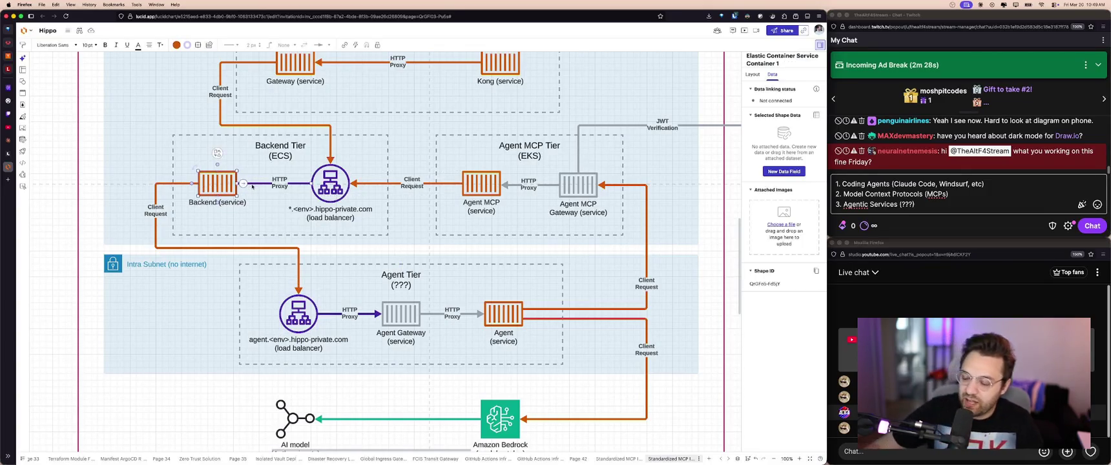
drag(252, 186, 231, 183)
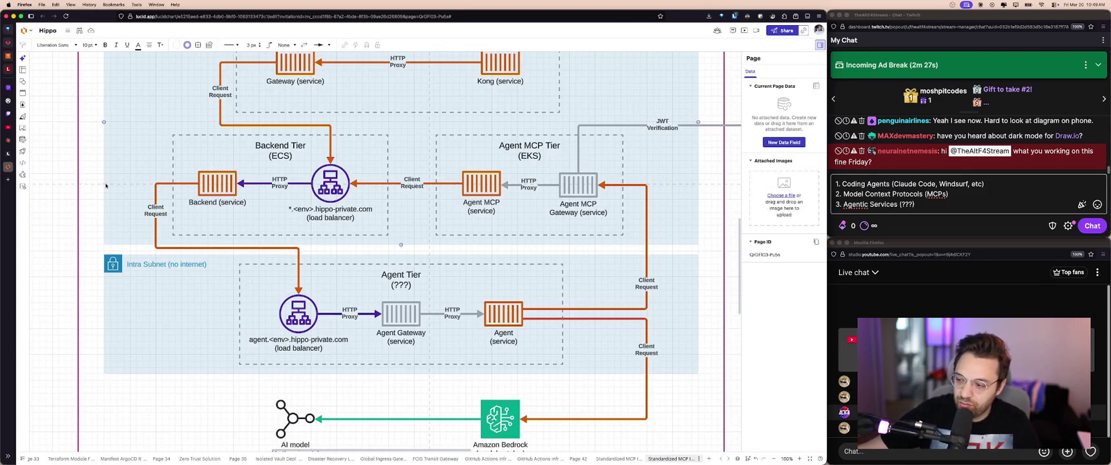
click(216, 181)
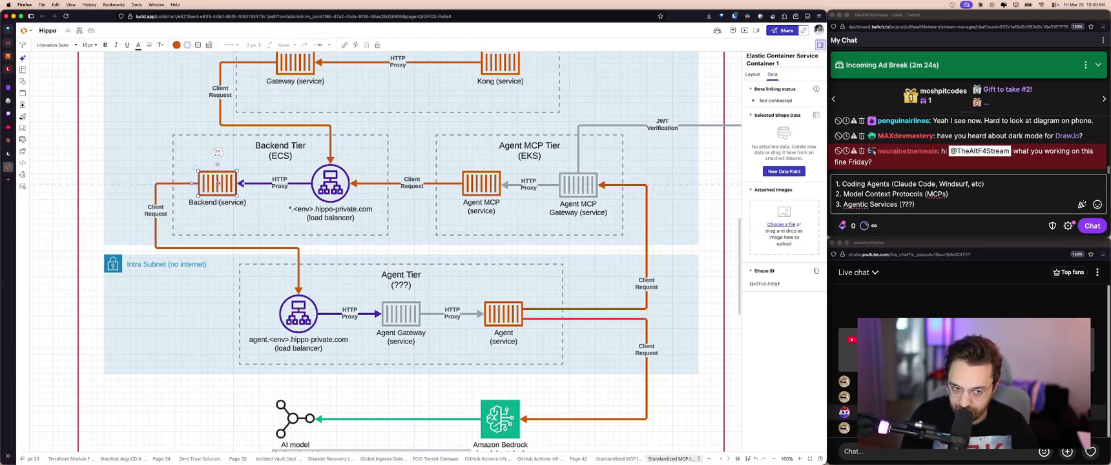
click(295, 303)
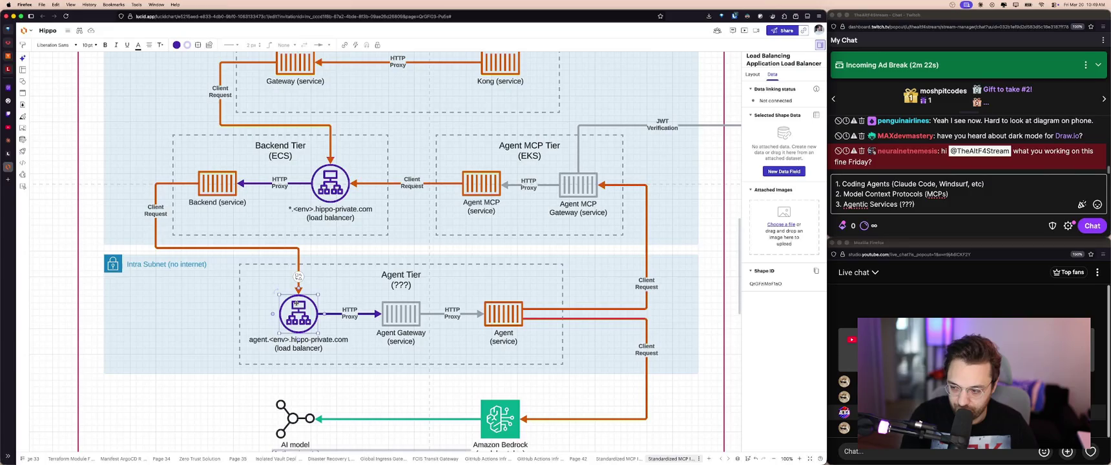
click(137, 266)
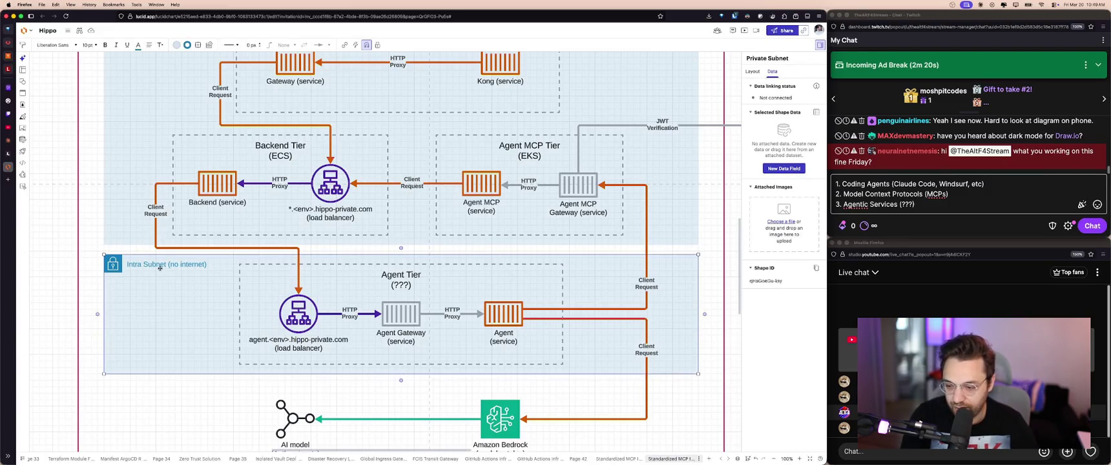
click(391, 315)
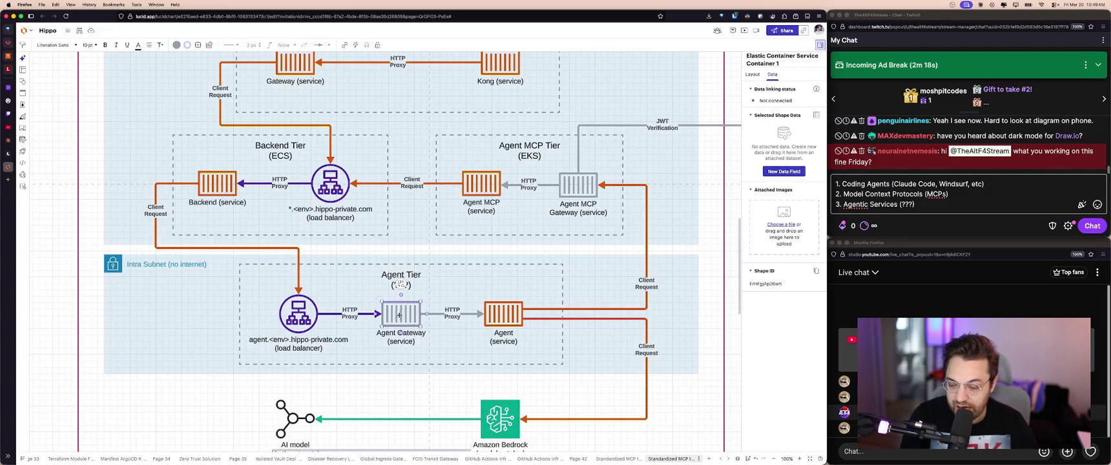
click(567, 189)
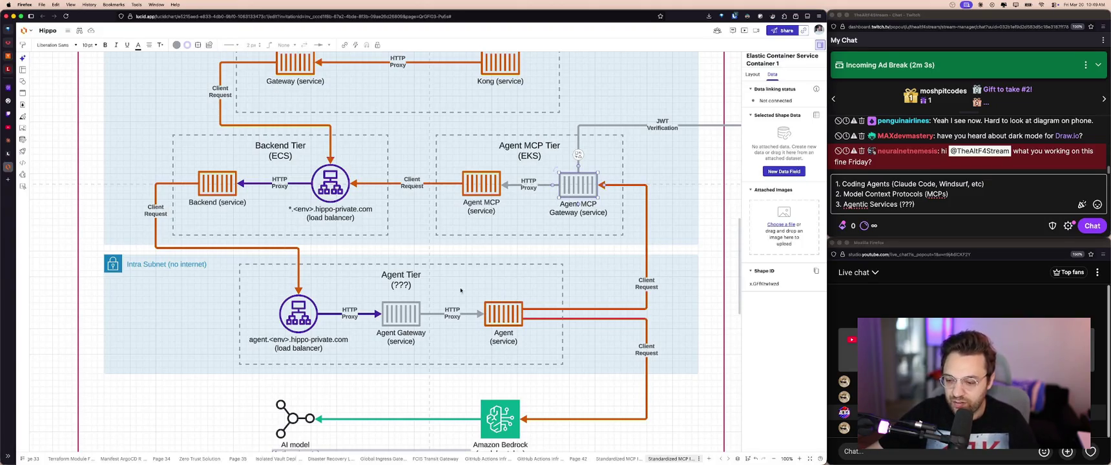
key(Escape)
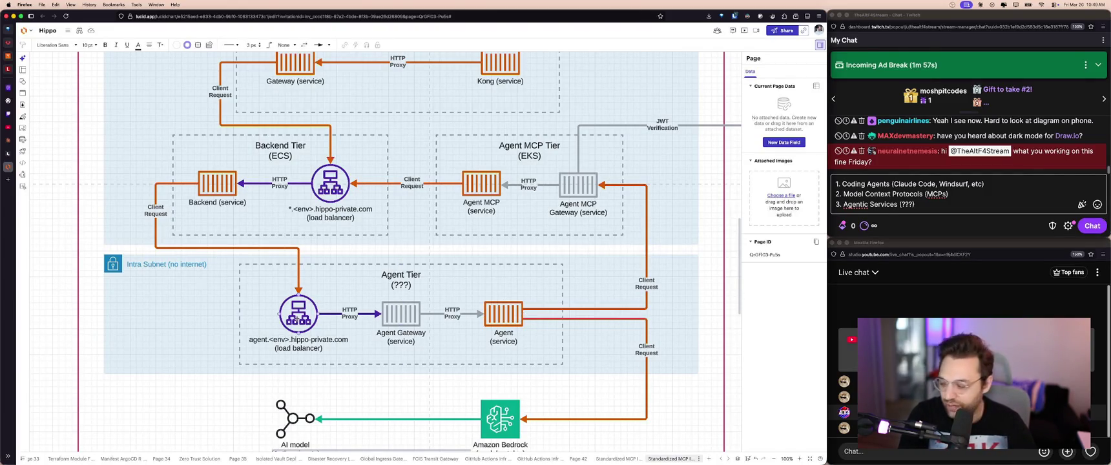
click(411, 319)
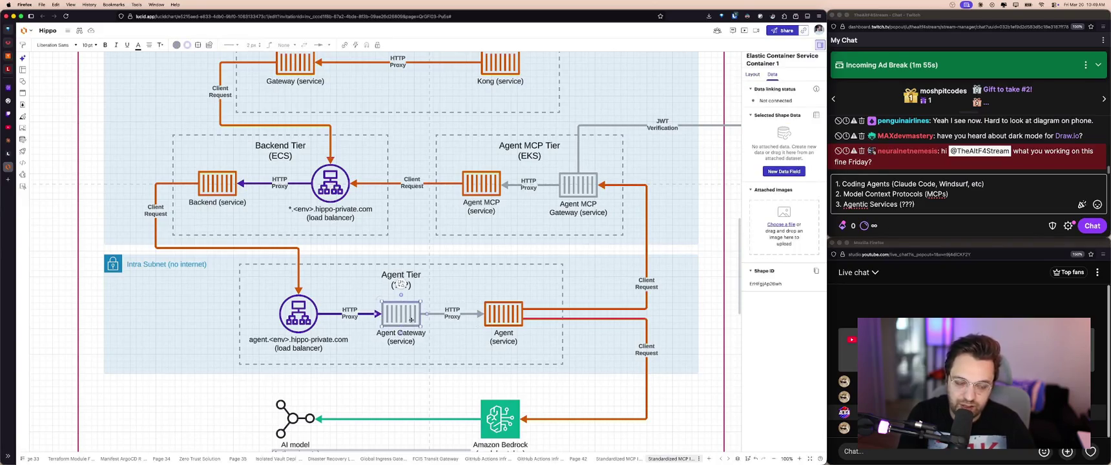
click(520, 383)
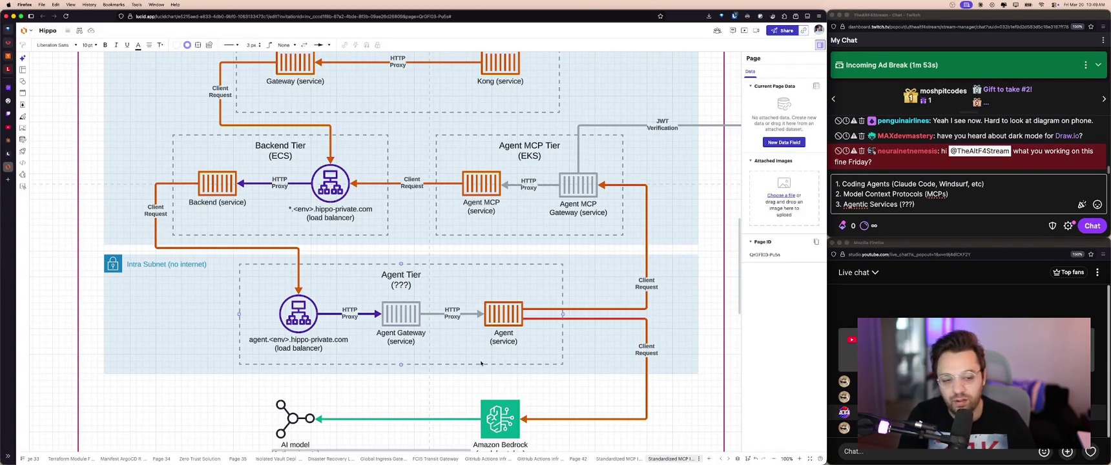
click(400, 313)
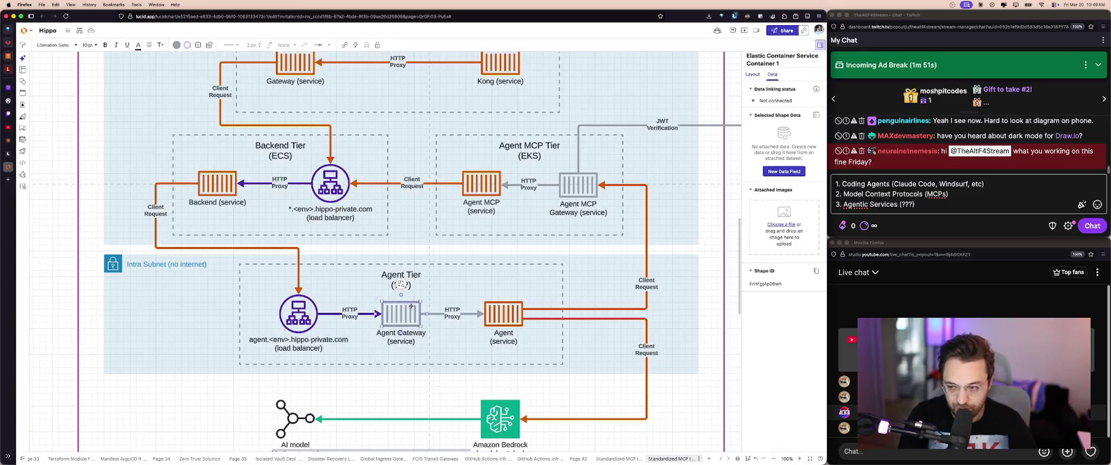
click(419, 391)
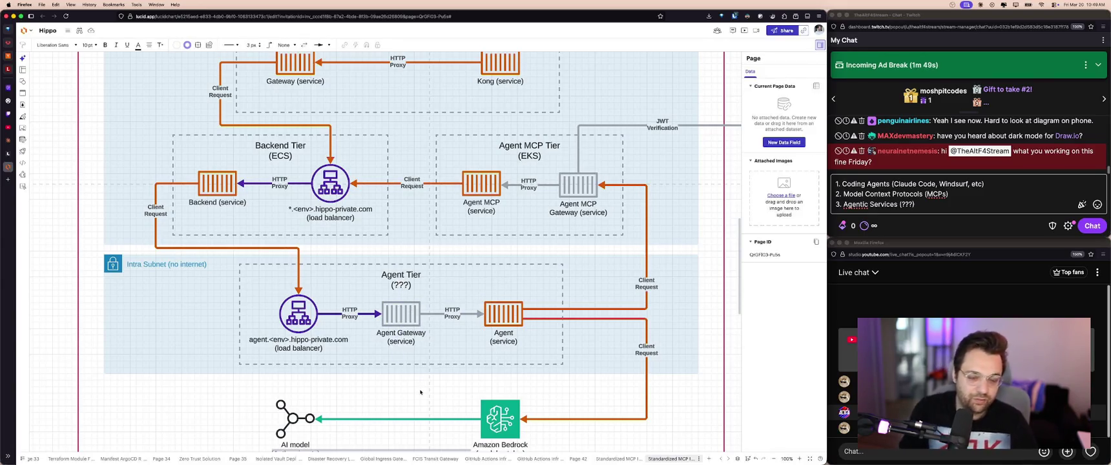
click(401, 313)
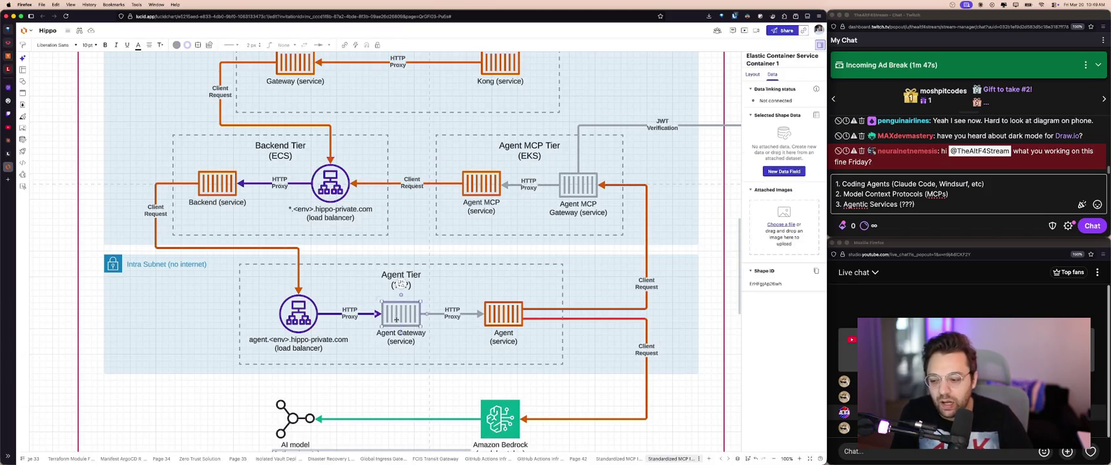
click(298, 313)
click(391, 313)
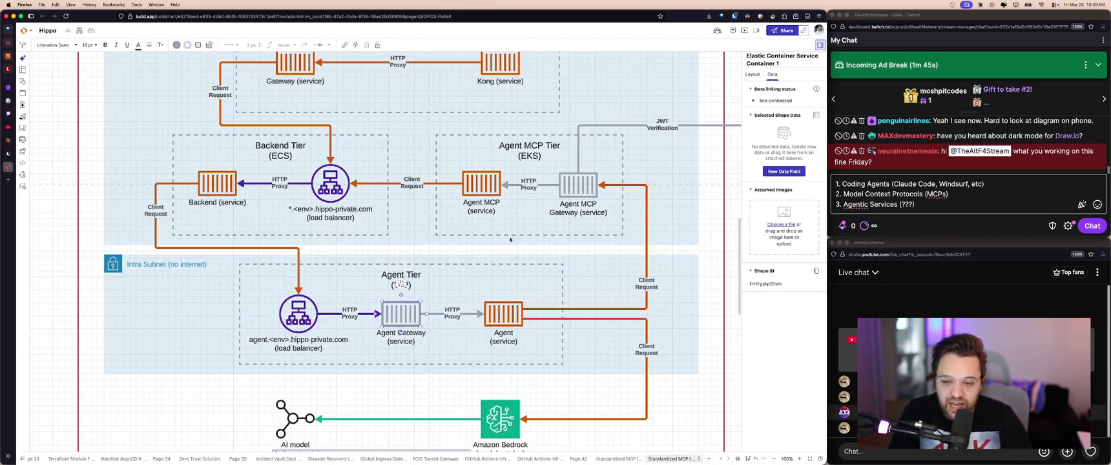
Select Agent Gateway, Agent MCP Gateway, the HTTP Proxy connector and intra subnet, then deselect.
shift+click(578, 186)
shift+click(531, 184)
shift+click(383, 309)
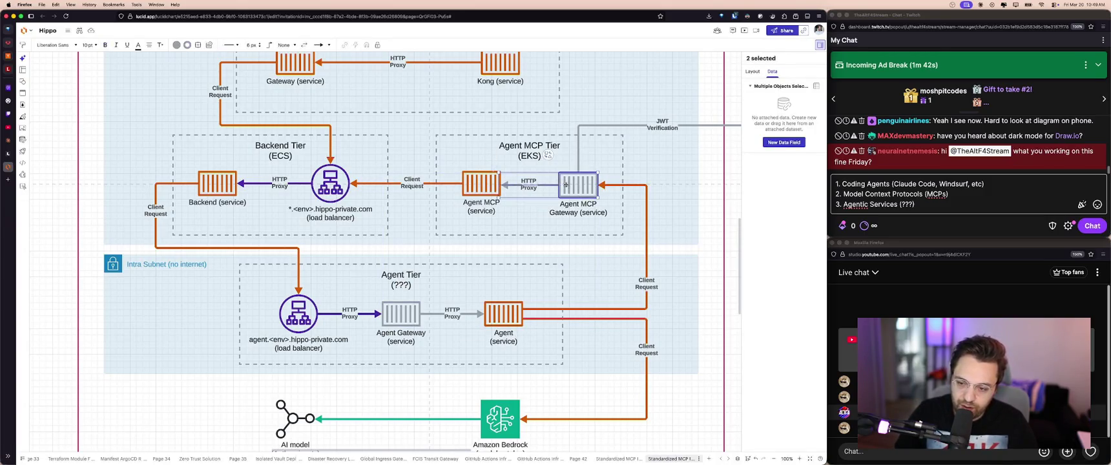
shift+click(382, 308)
shift+click(501, 373)
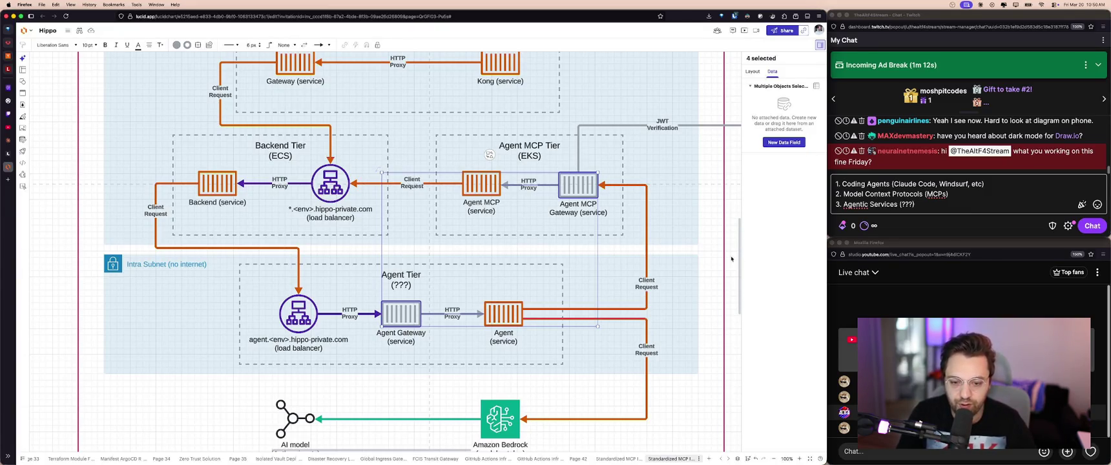
click(714, 267)
Select the HTTP Proxy arrow between Agent Gateway and Agent.
click(386, 340)
click(495, 315)
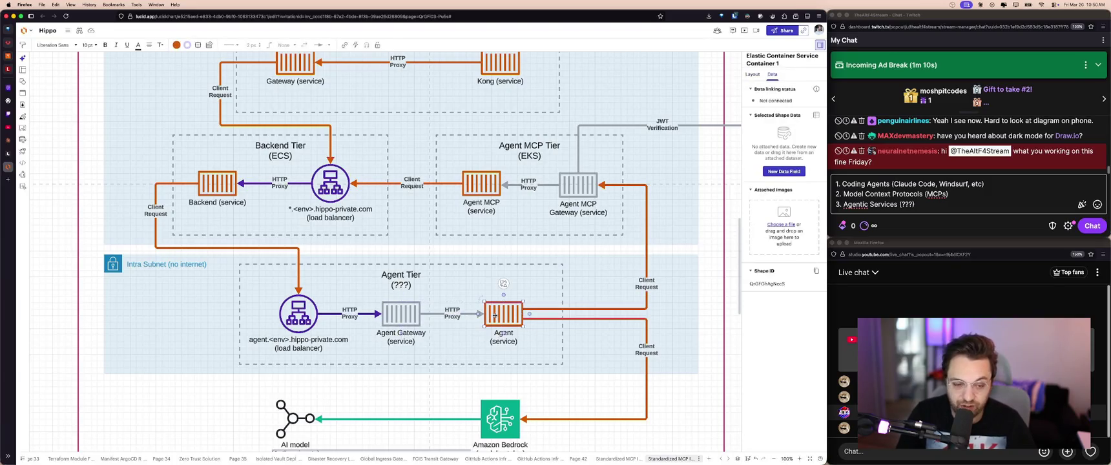
click(400, 316)
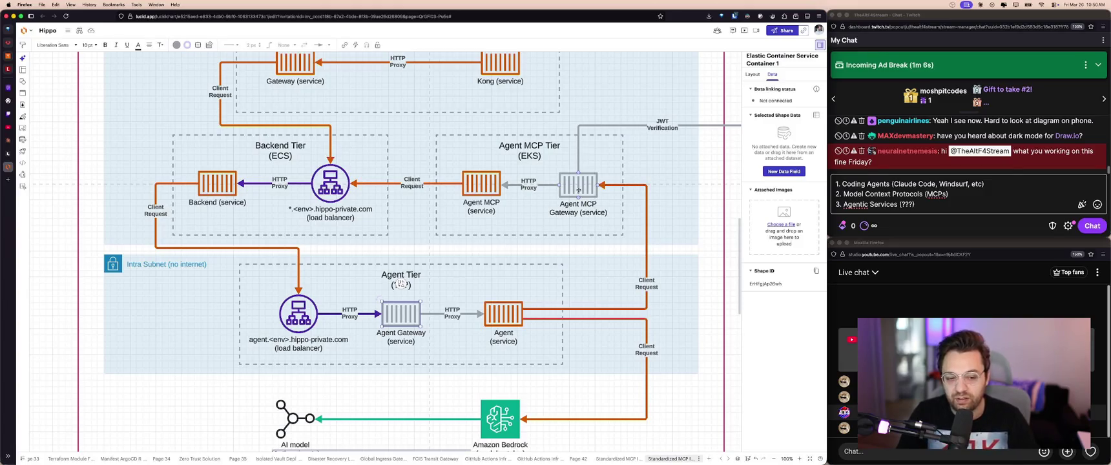
click(540, 186)
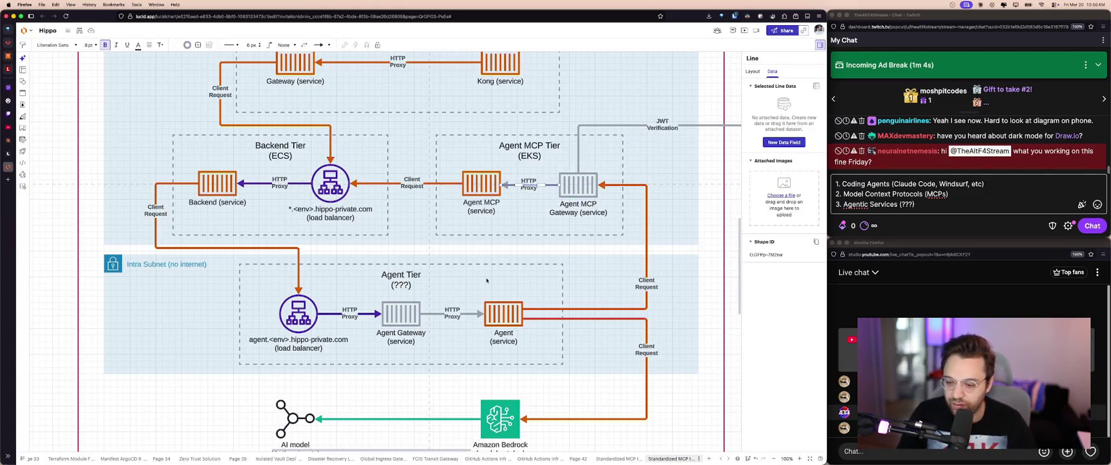
click(397, 314)
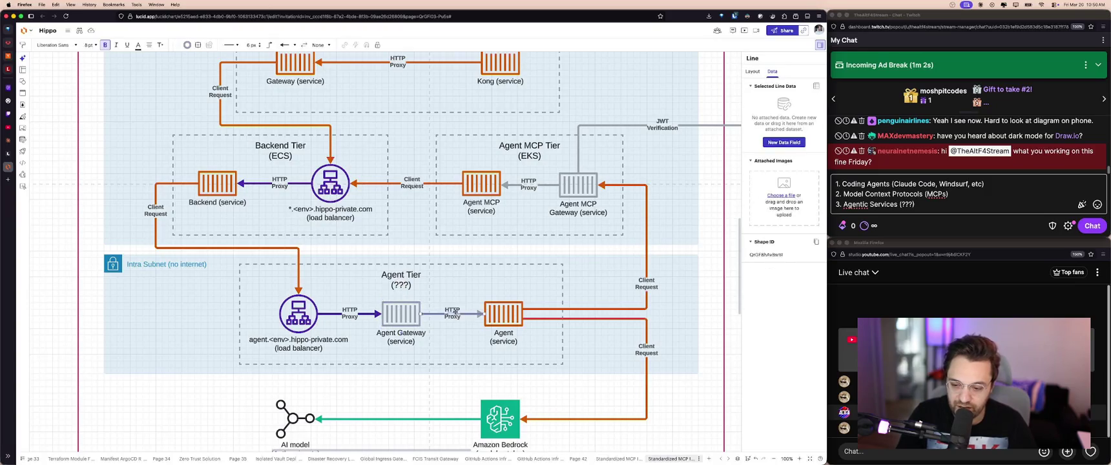
click(423, 314)
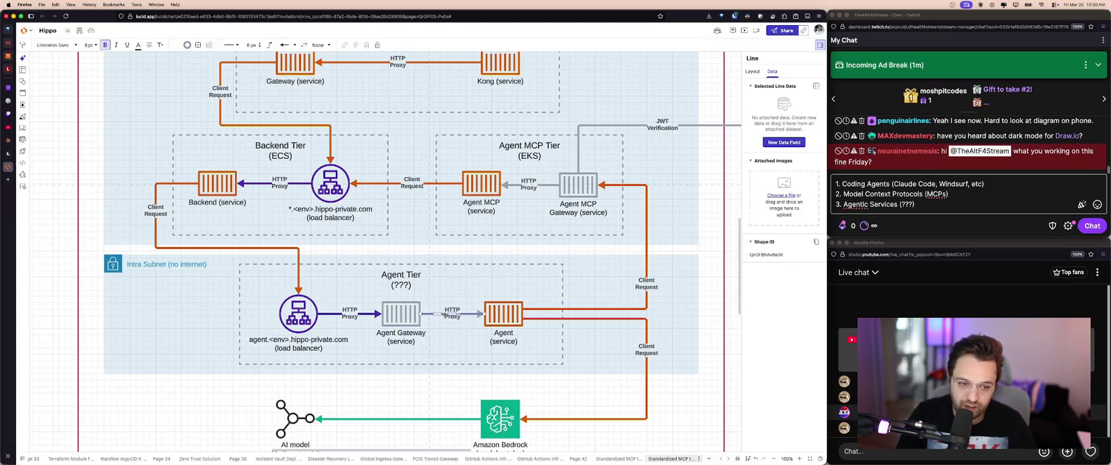
click(401, 315)
click(452, 312)
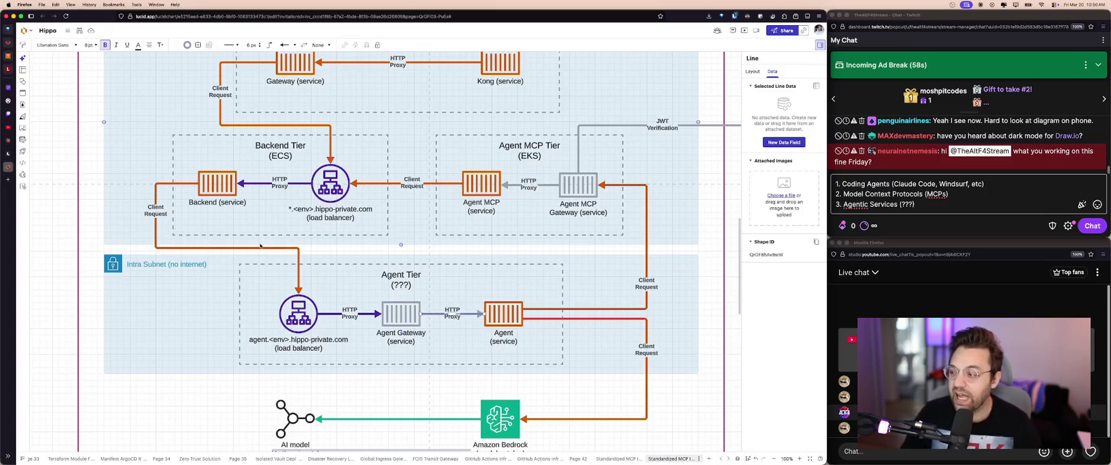
key(ctrl+t)
Load the Bifrost site from the 'bifr' suggestion and view its performance benchmarks.
text(bifr)
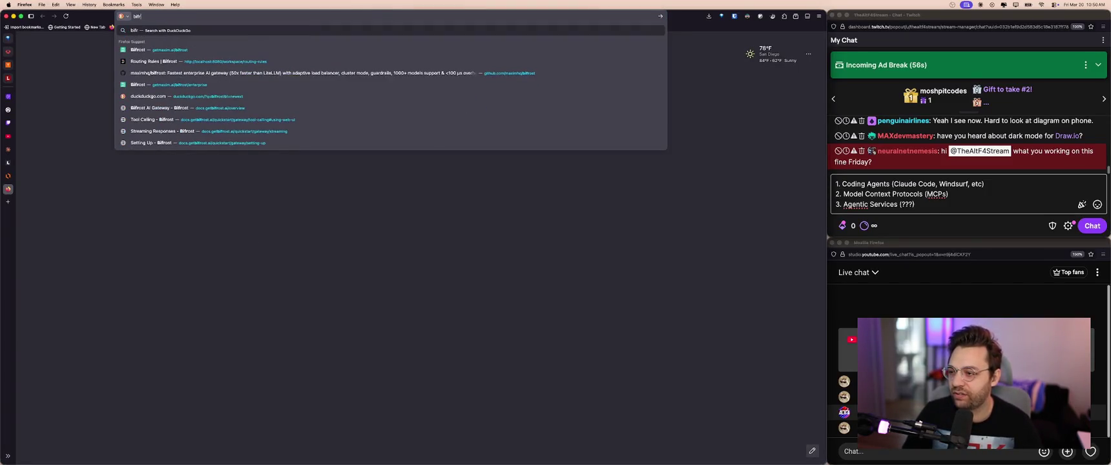
key(Down)
key(Return)
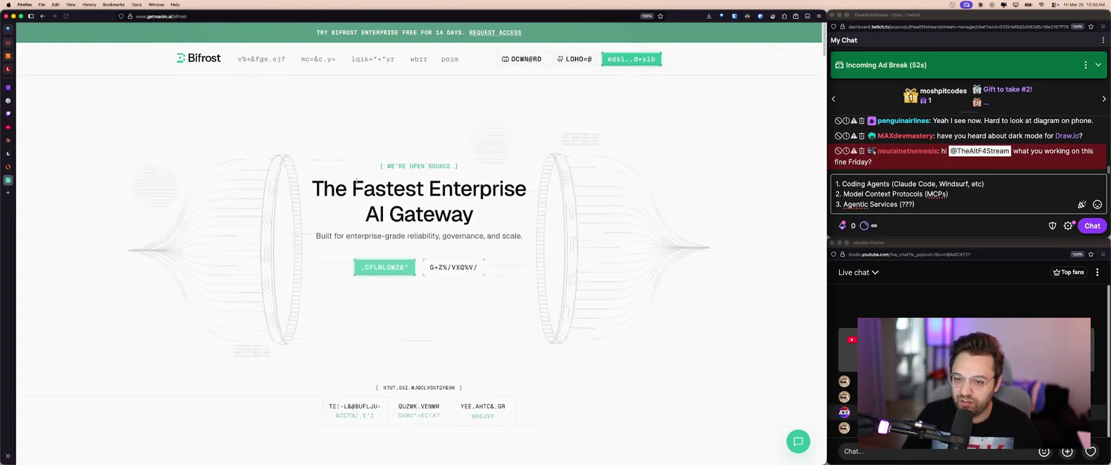
scroll(416, 166, down, 5)
scroll(416, 167, up, 5)
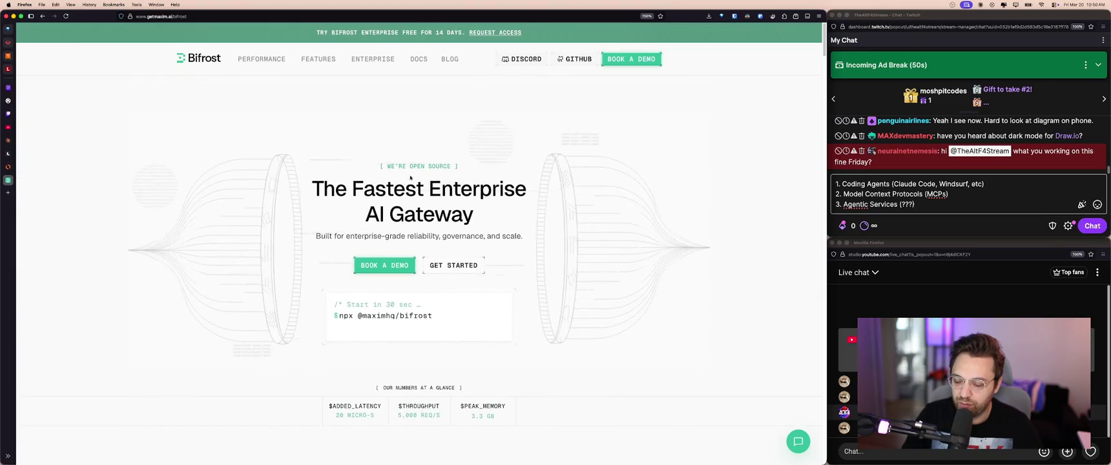
scroll(452, 213, down, 5)
scroll(570, 244, down, 8)
scroll(570, 244, up, 10)
click(262, 58)
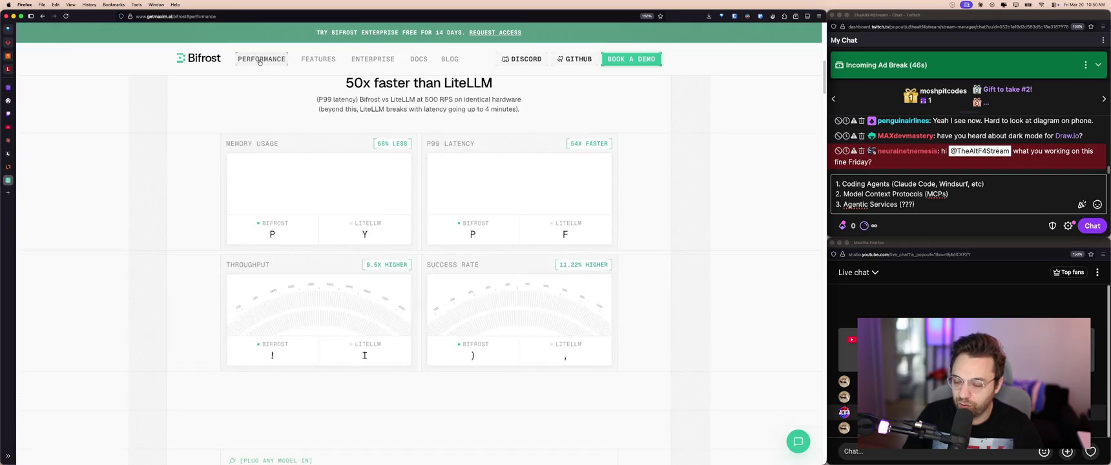
scroll(304, 96, up, 10)
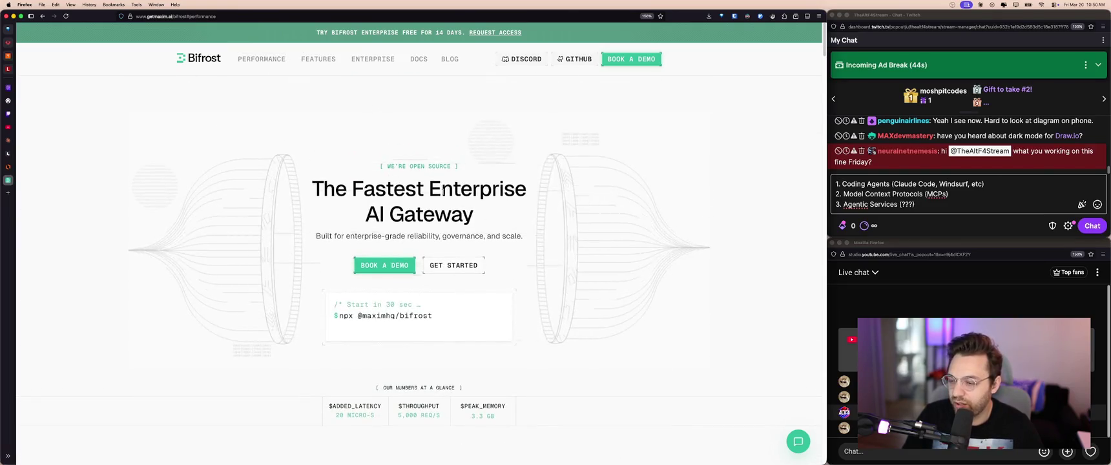
Highlight the 'AI Gateway' heading and scroll through the Bifrost landing page.
drag(366, 215, 480, 220)
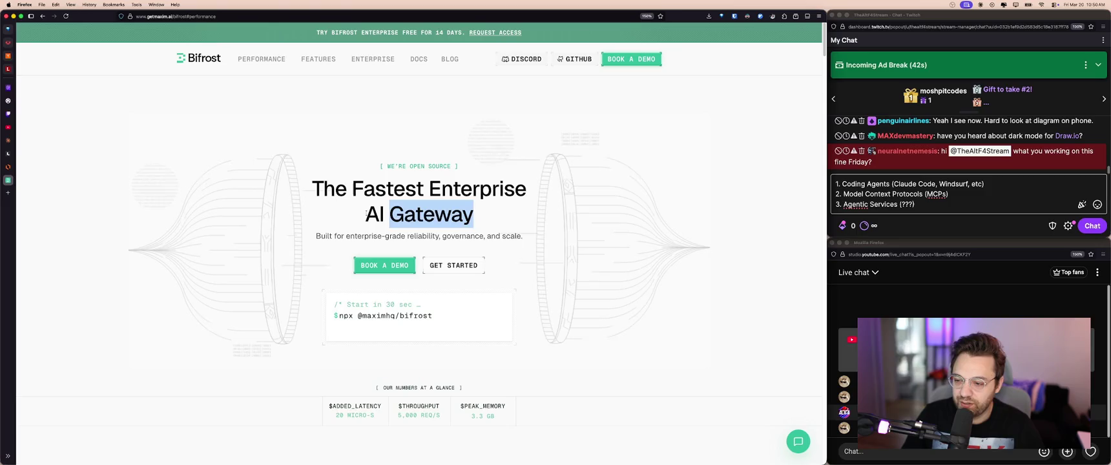
click(480, 219)
scroll(484, 217, down, 2)
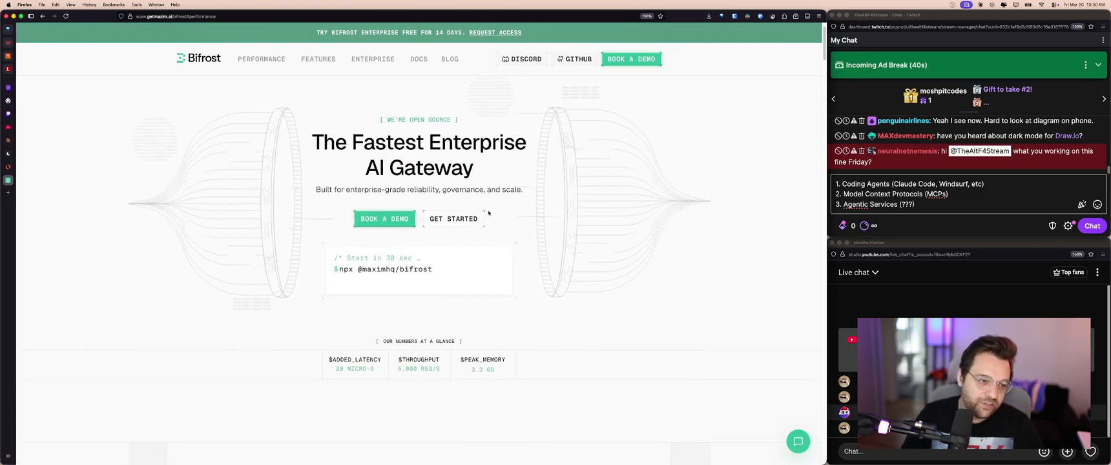
scroll(489, 214, down, 1)
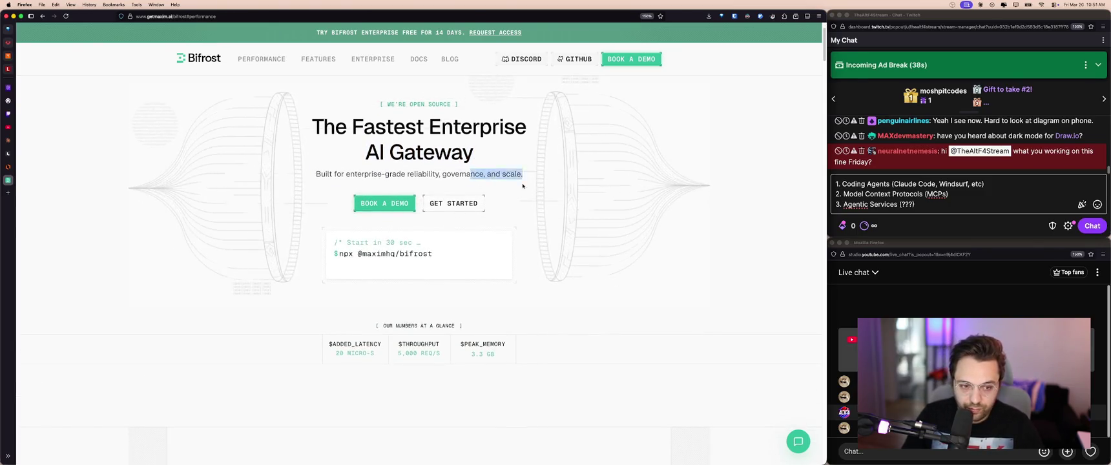
scroll(531, 224, down, 10)
scroll(531, 224, down, 5)
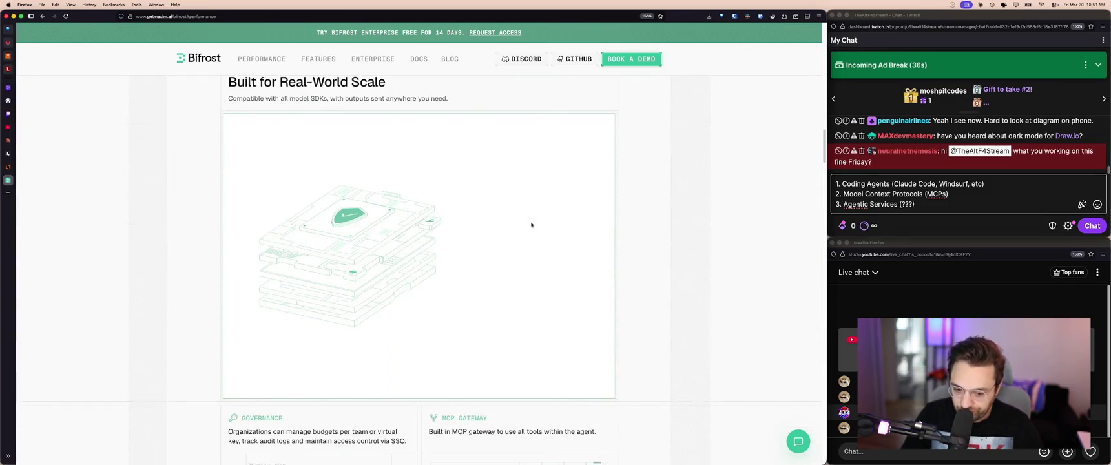
scroll(735, 235, down, 2)
scroll(735, 237, down, 2)
scroll(736, 239, down, 5)
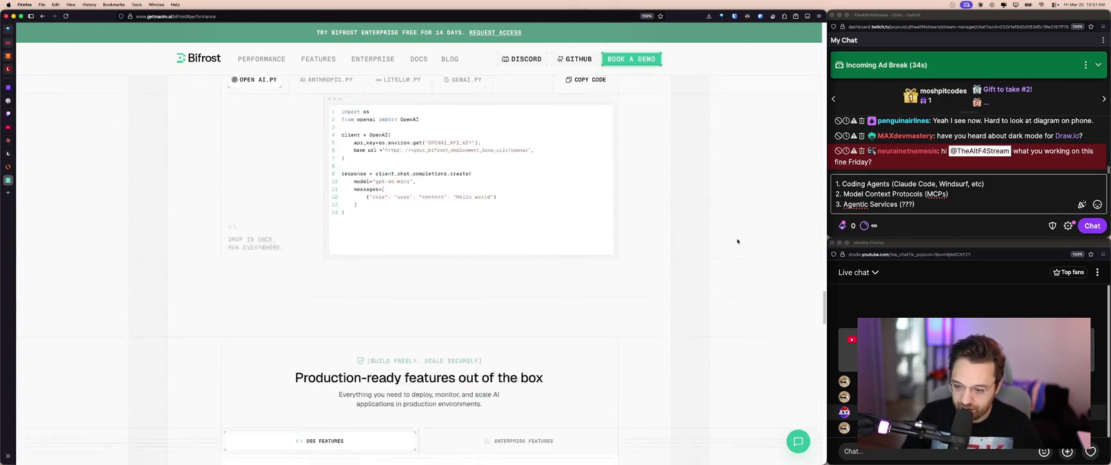
scroll(737, 241, up, 5)
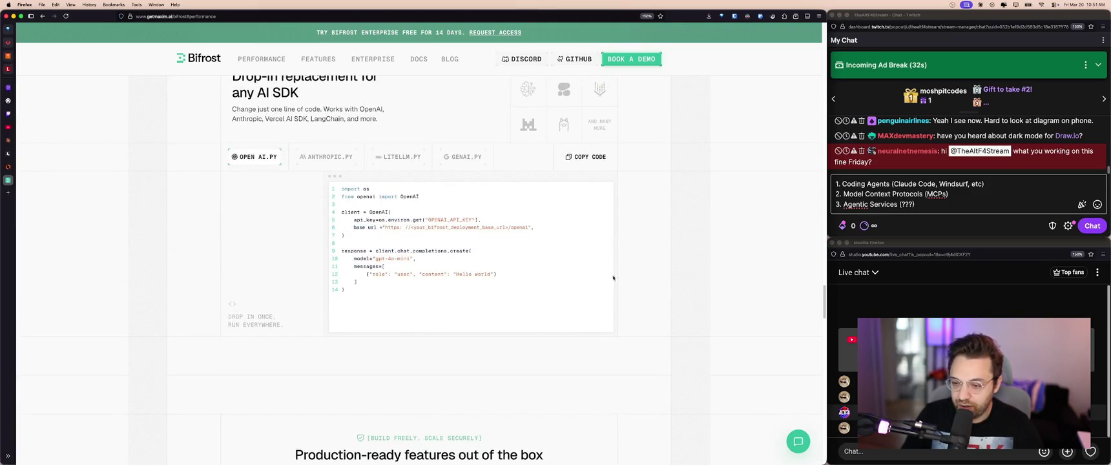
scroll(704, 257, up, 5)
scroll(704, 257, up, 10)
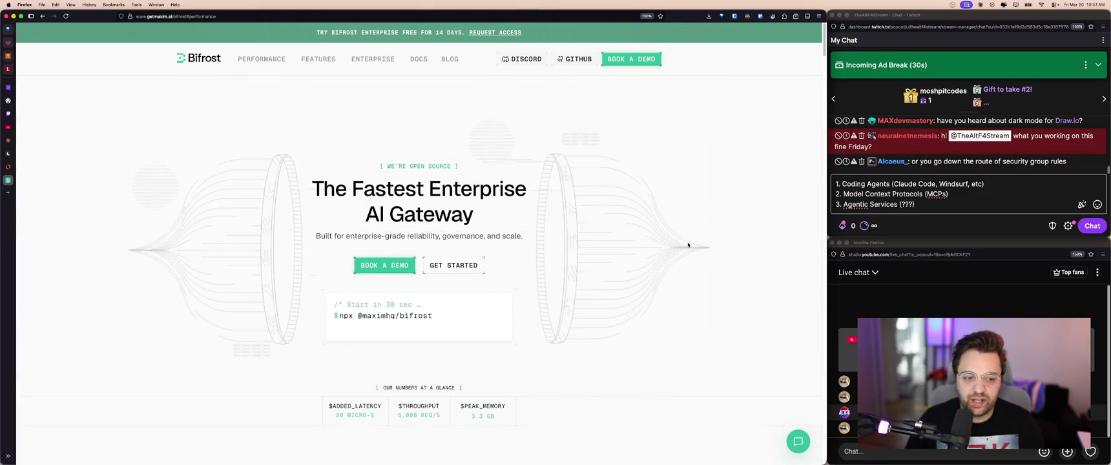
View the Bifrost Enterprise page, then return to the Lucidchart diagram's intra subnet.
click(372, 60)
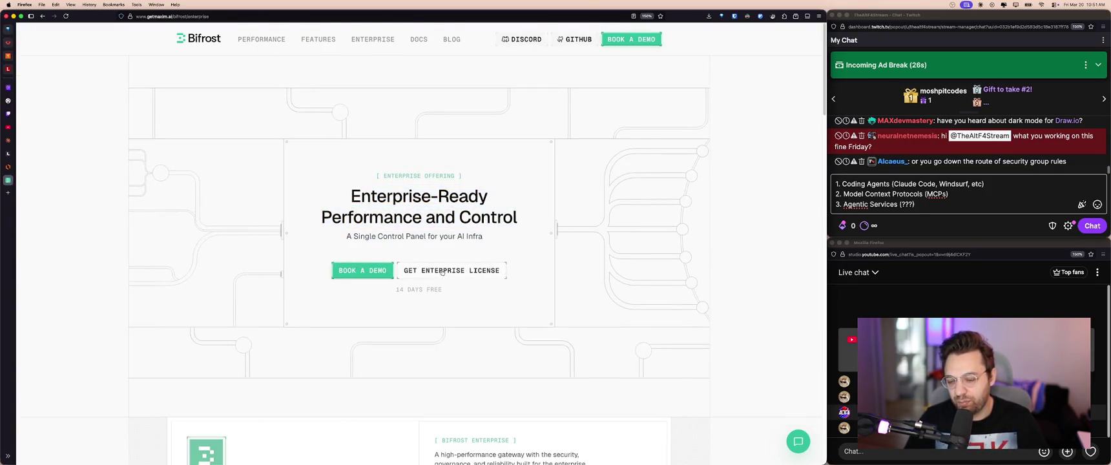
key(ctrl+shift+Tab)
click(379, 267)
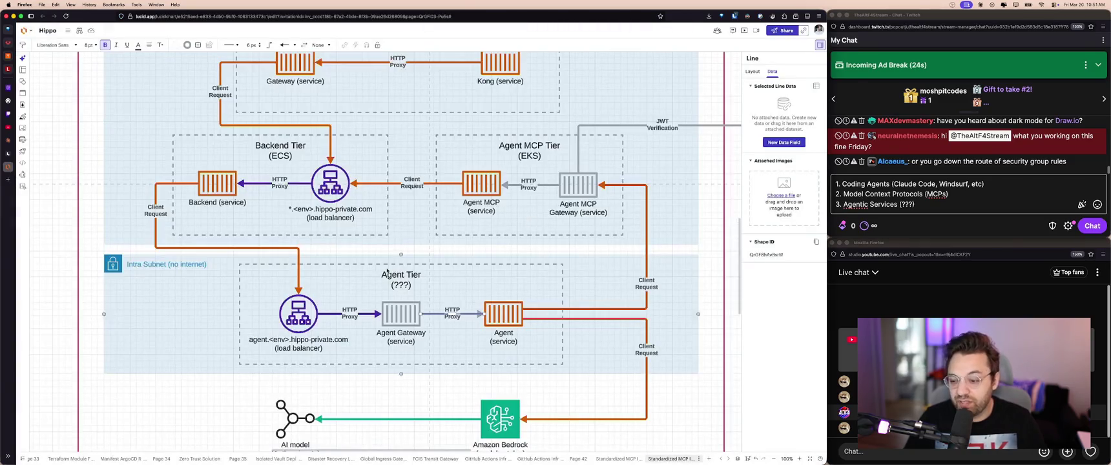
shift+click(578, 185)
shift+click(522, 186)
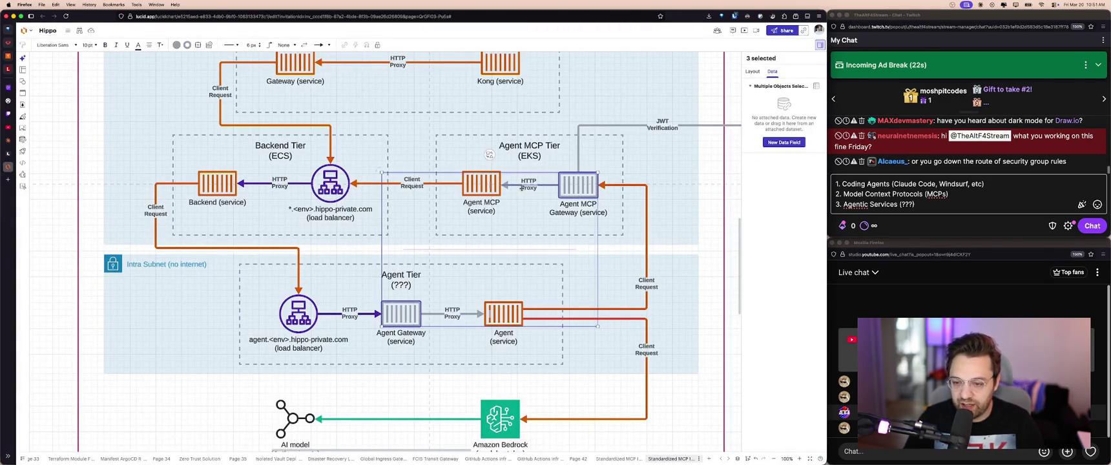
shift+click(457, 314)
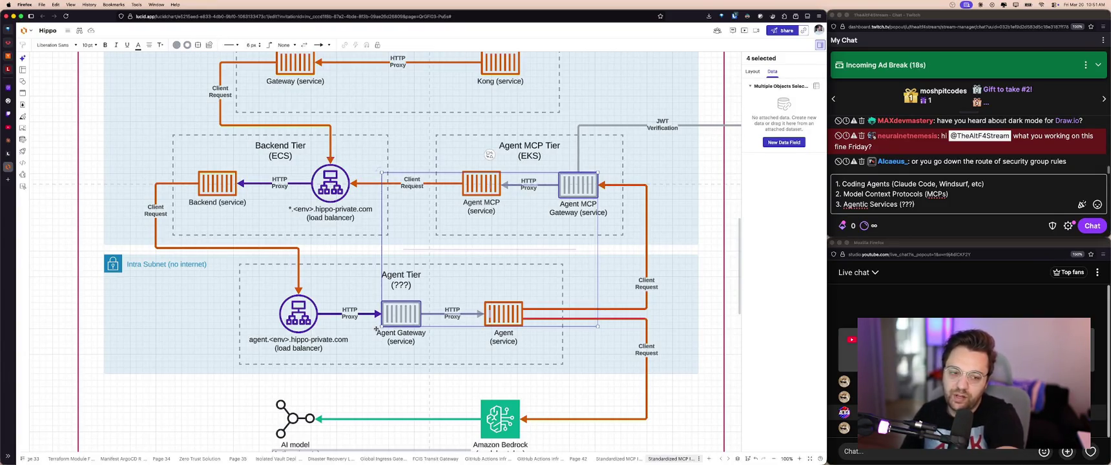
click(714, 379)
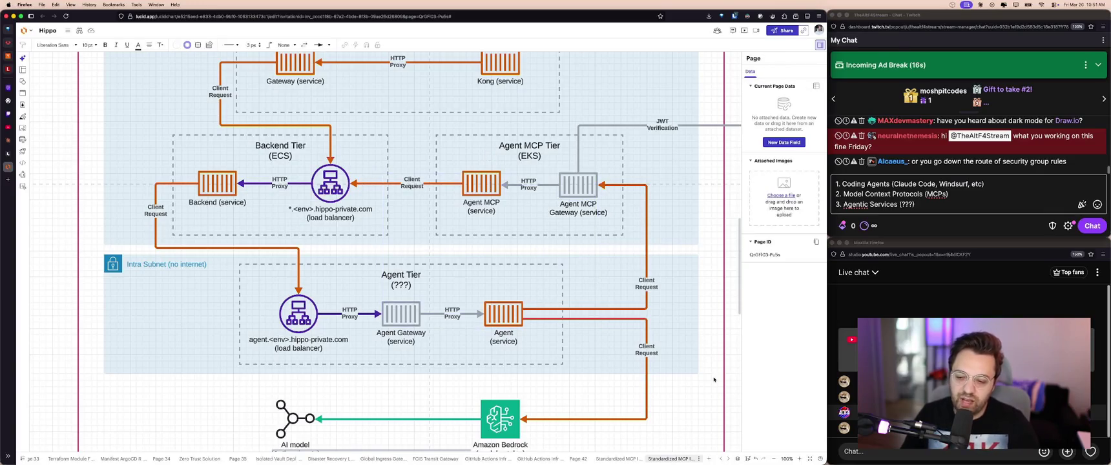
click(562, 191)
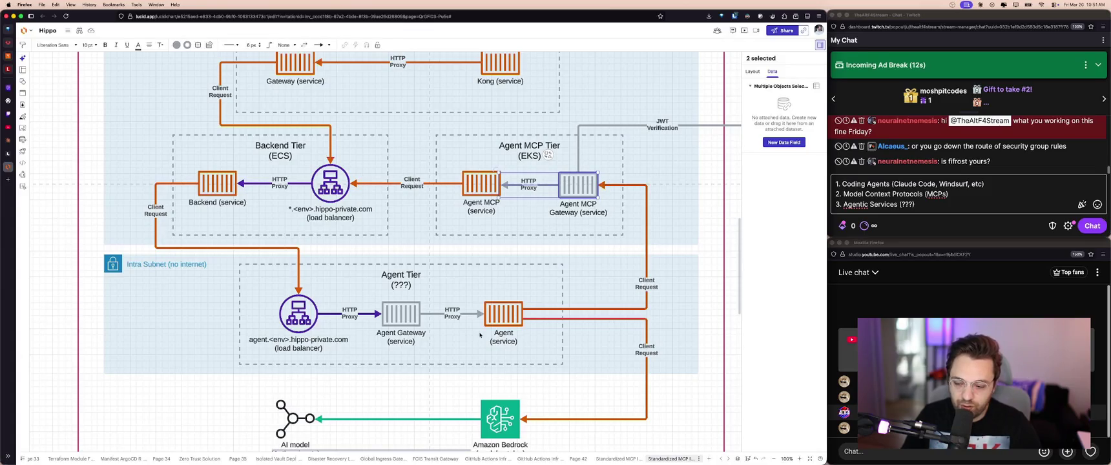
click(401, 315)
shift+click(468, 314)
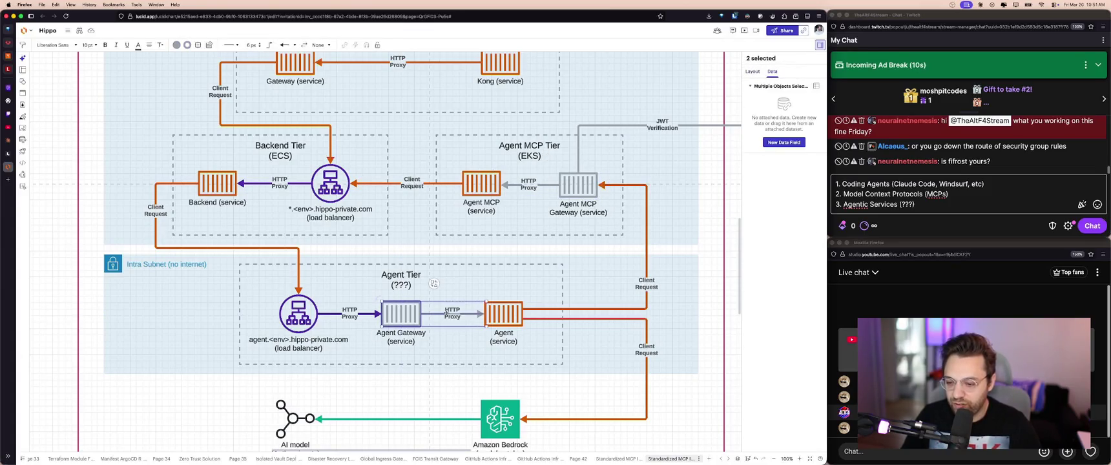
shift+click(547, 187)
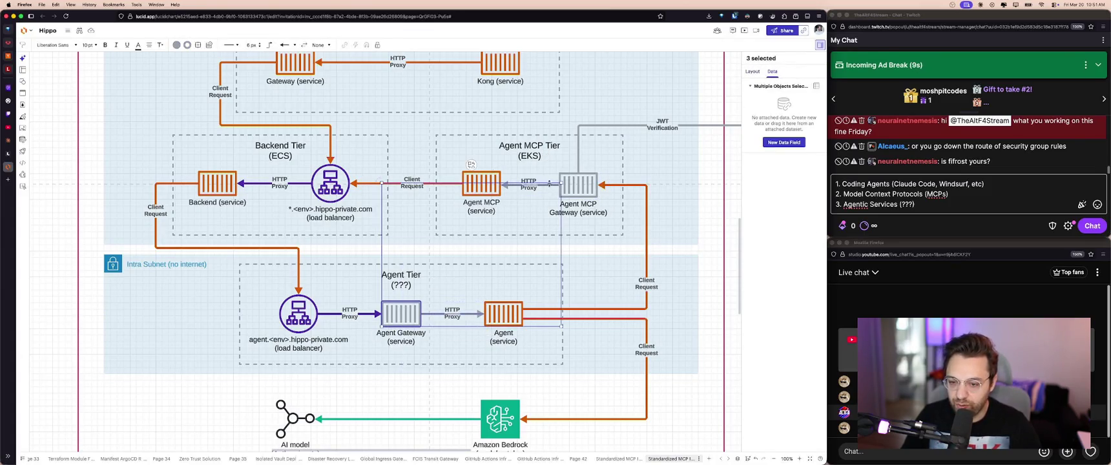
click(710, 210)
click(578, 185)
shift+click(530, 185)
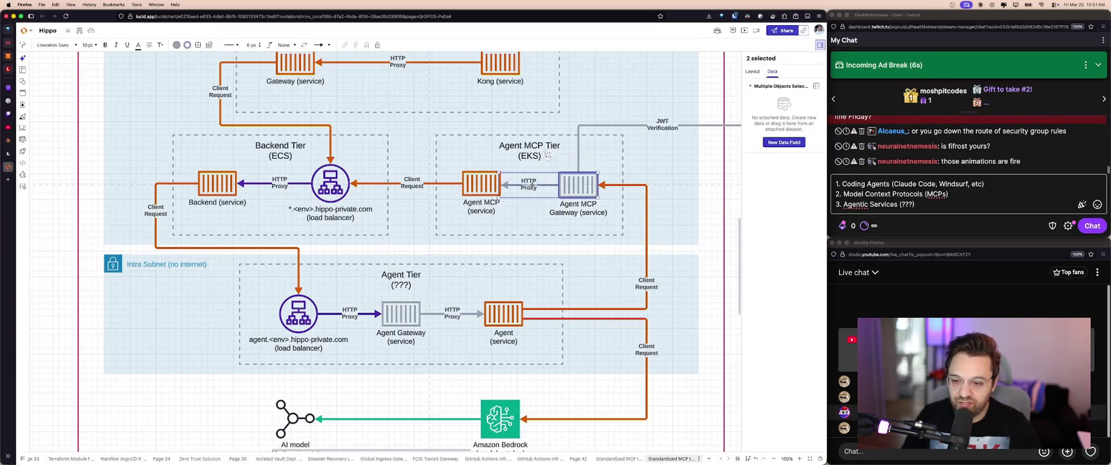
shift+click(406, 314)
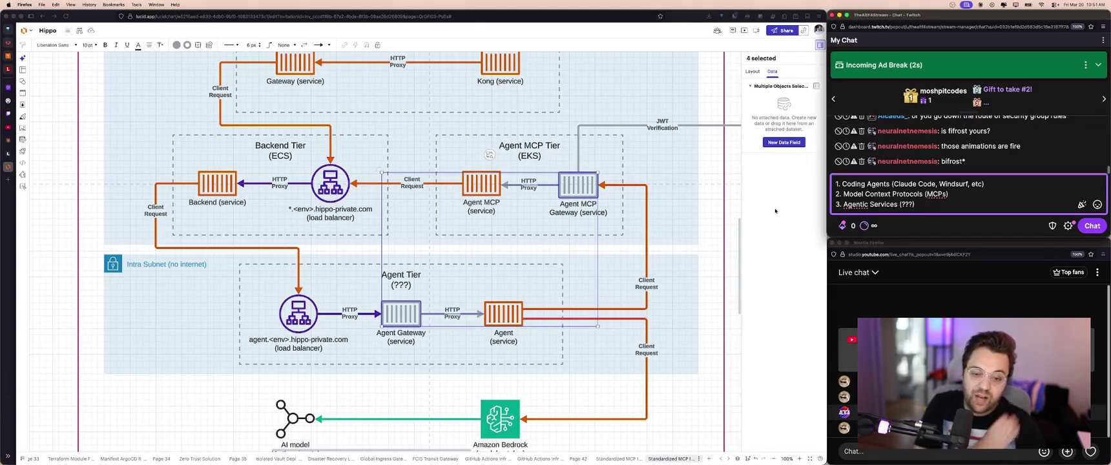
Open getmaxim.ai/bifrost in a new tab.
key(super+t)
text(getmaxim.ai/bifrost)
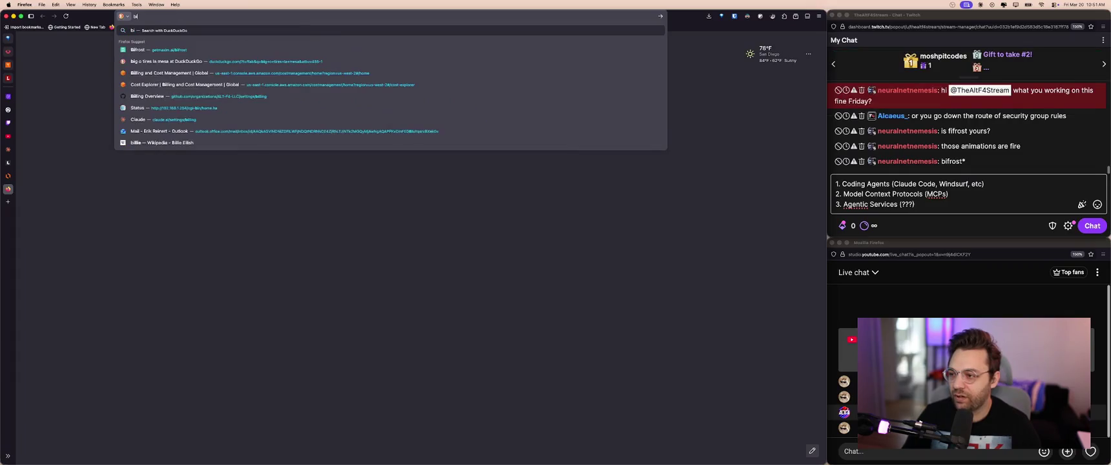
key(Return)
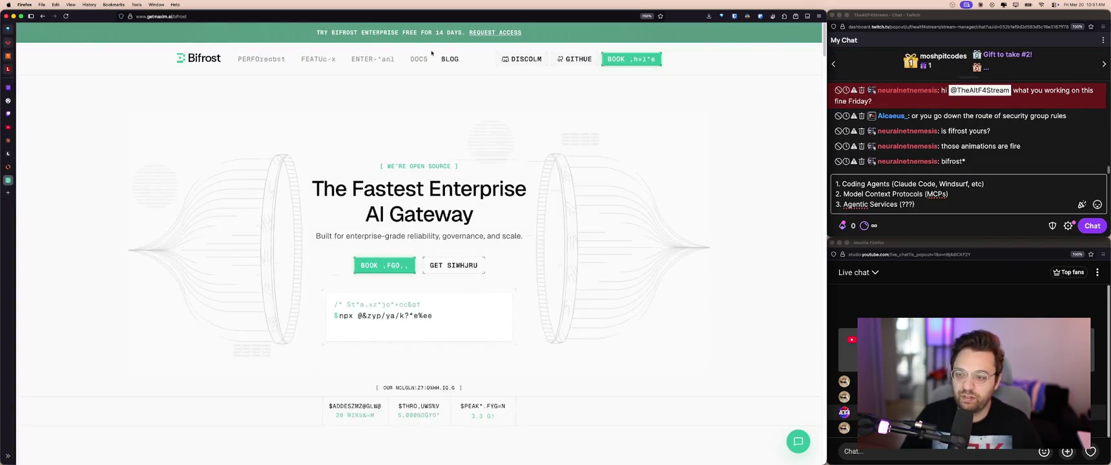
Send the Bifrost link alone in the stream chat, then restore the drafted list.
click(426, 18)
key(Escape)
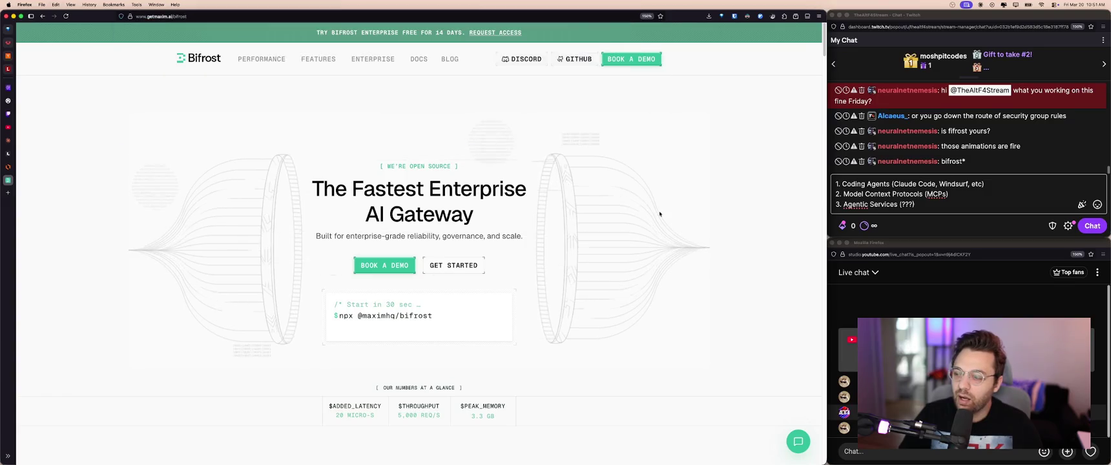
click(1002, 209)
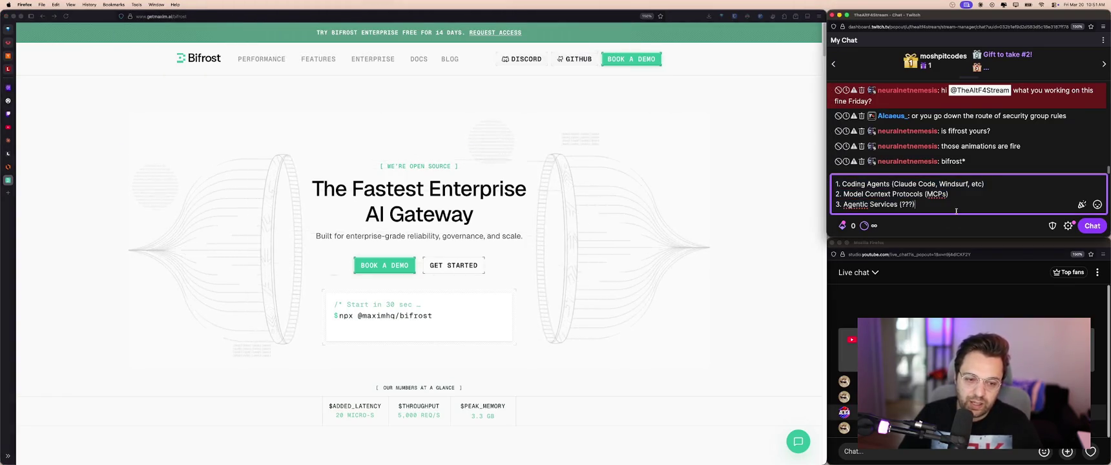
key(shift+Return)
text(https://www.getmaxim.ai/bifrost)
key(Up)
key(super+shift+Up)
key(BackSpace)
key(Return)
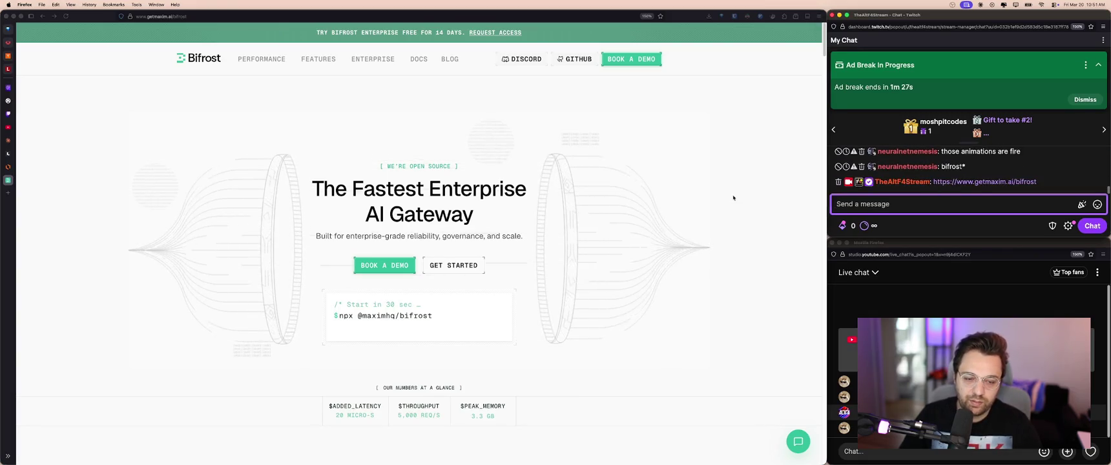
text(1. Coding Agents (Claude Code, Windsurf, etc) 2. Model Context Protocols (MCPs) 3. Agentic Services (???))
click(682, 198)
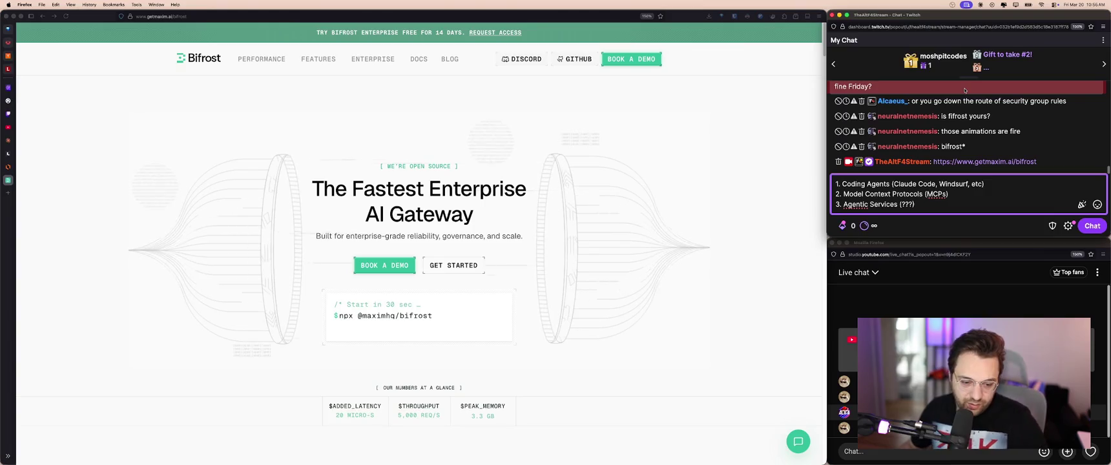
Go back to the Hippo architecture diagram through the browser's tab list.
click(763, 154)
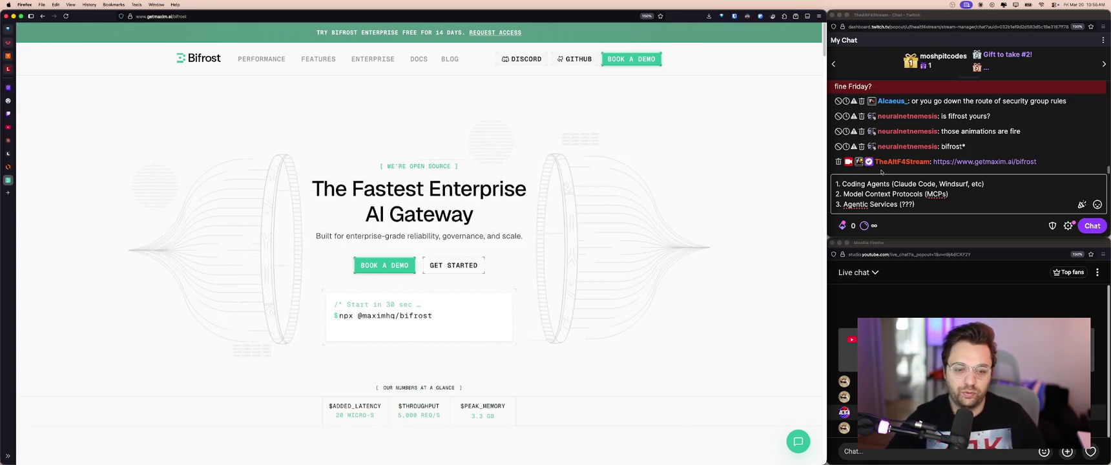
click(26, 167)
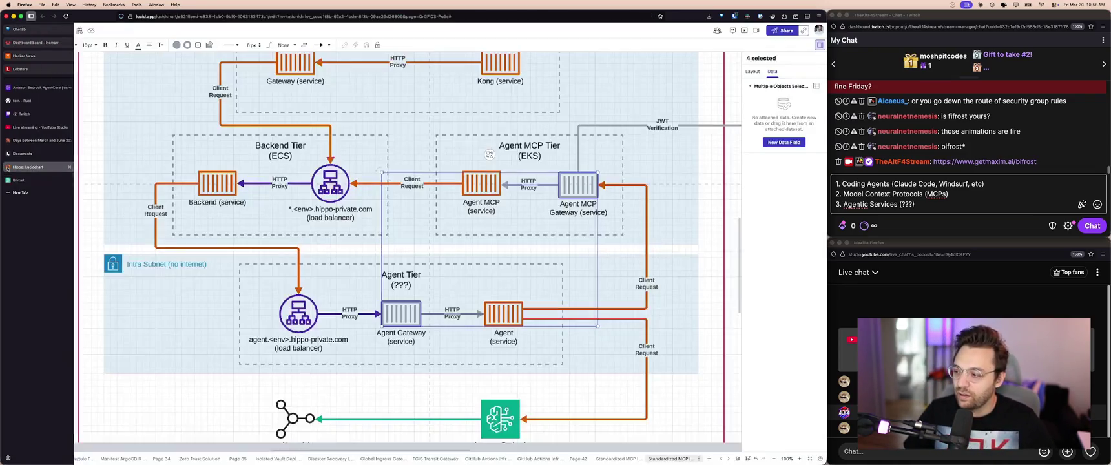
click(21, 178)
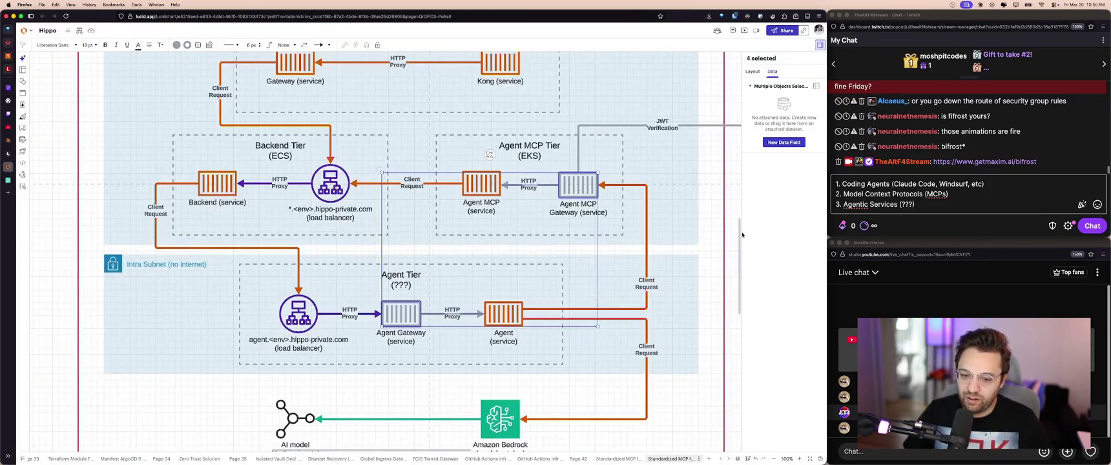
click(707, 238)
scroll(679, 234, right, 3)
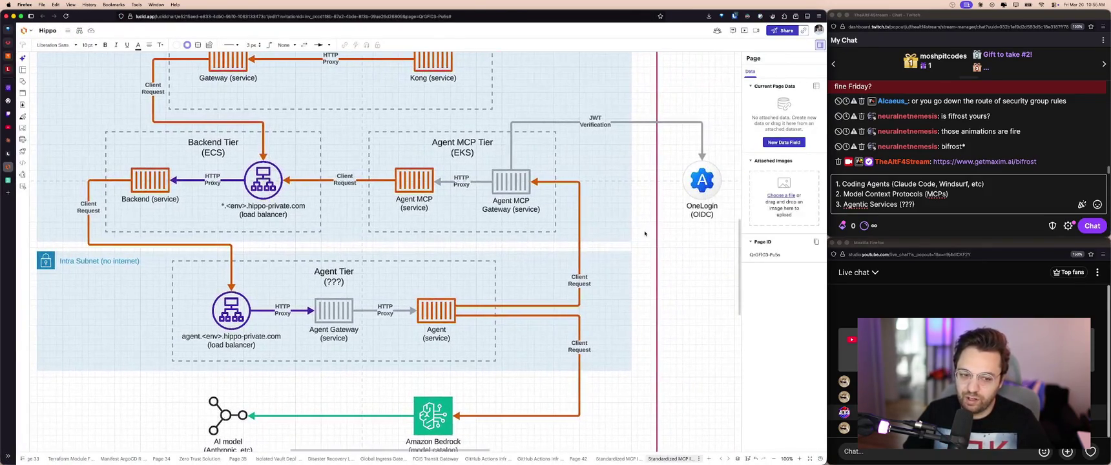
scroll(652, 231, up, 1)
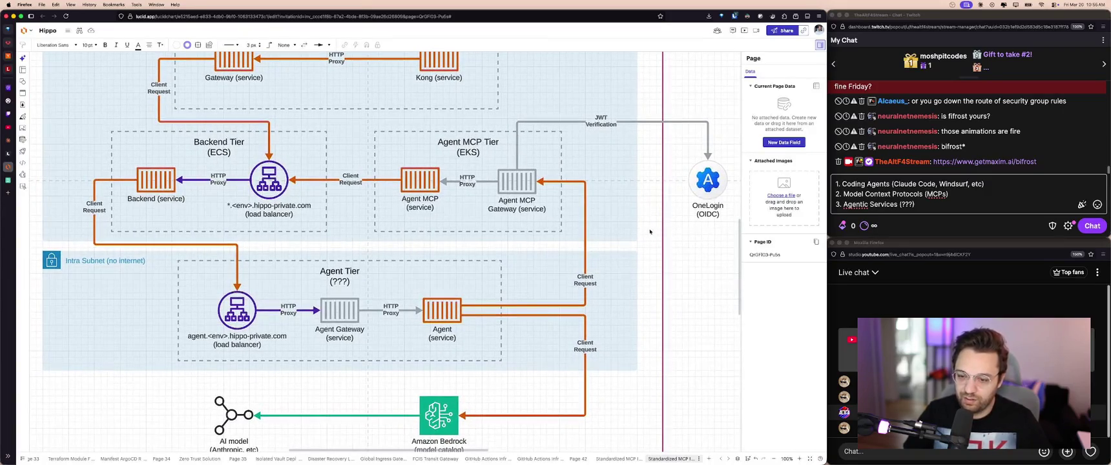
click(8, 181)
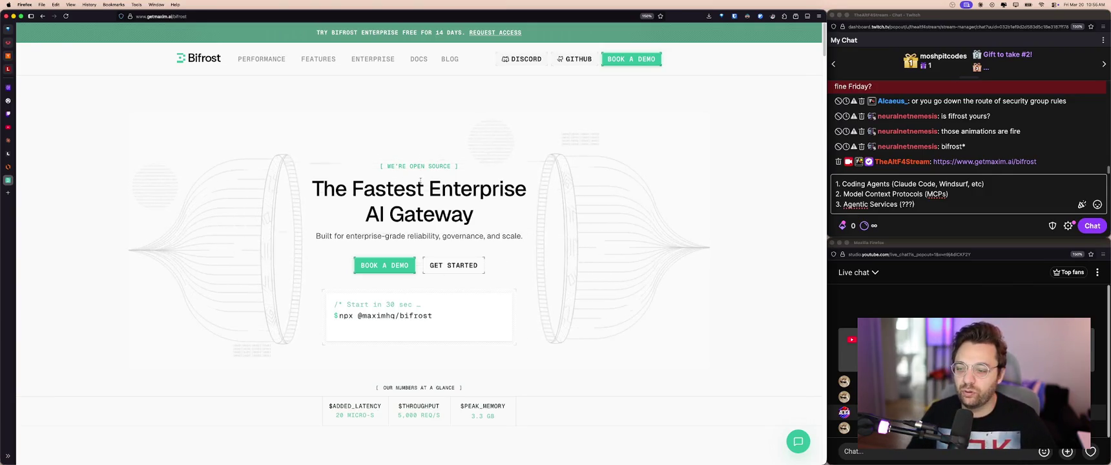
key(ctrl+shift+Tab)
click(339, 311)
shift+click(467, 250)
shift+click(516, 183)
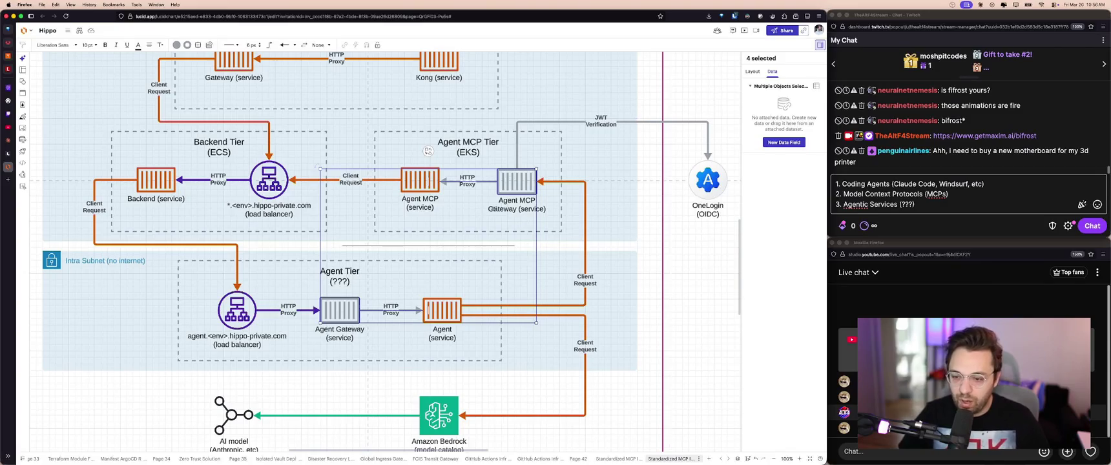
key(Escape)
click(529, 182)
shift+click(474, 184)
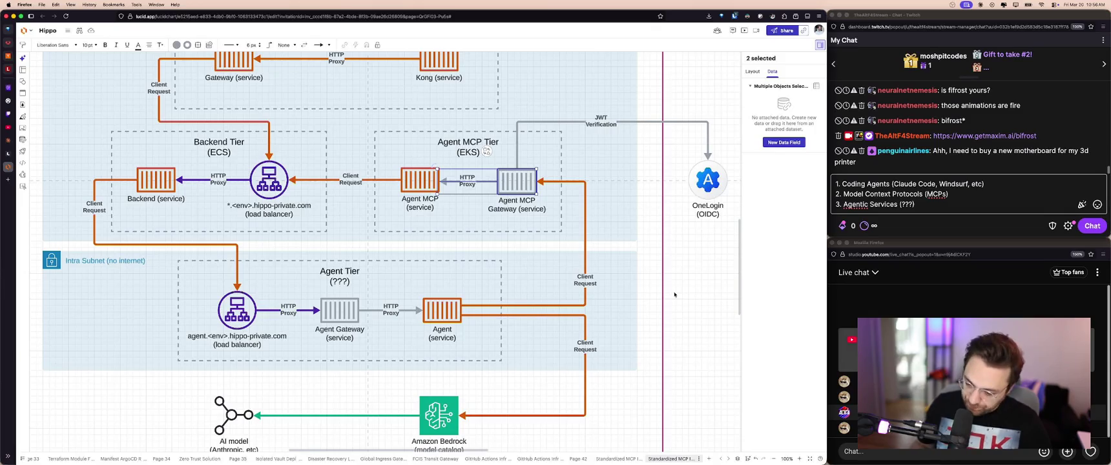
shift+click(345, 306)
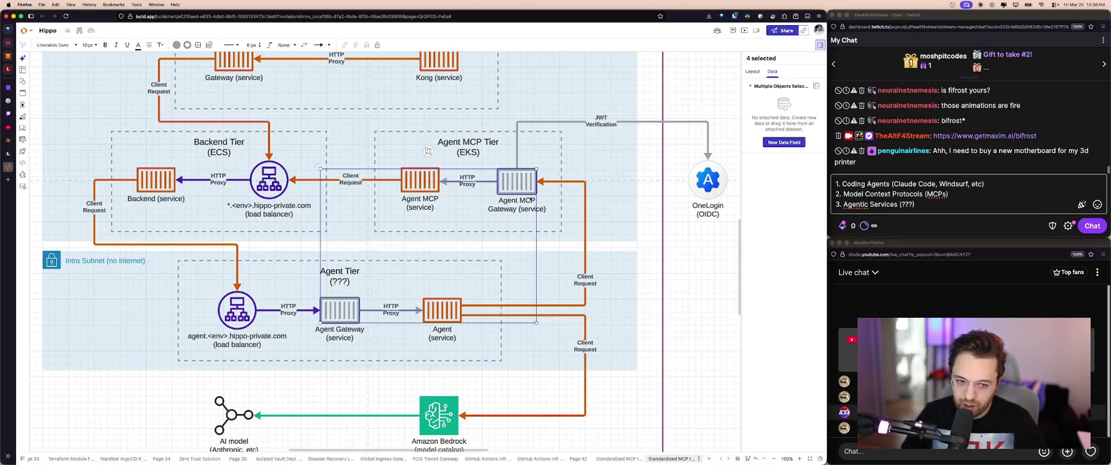
click(641, 248)
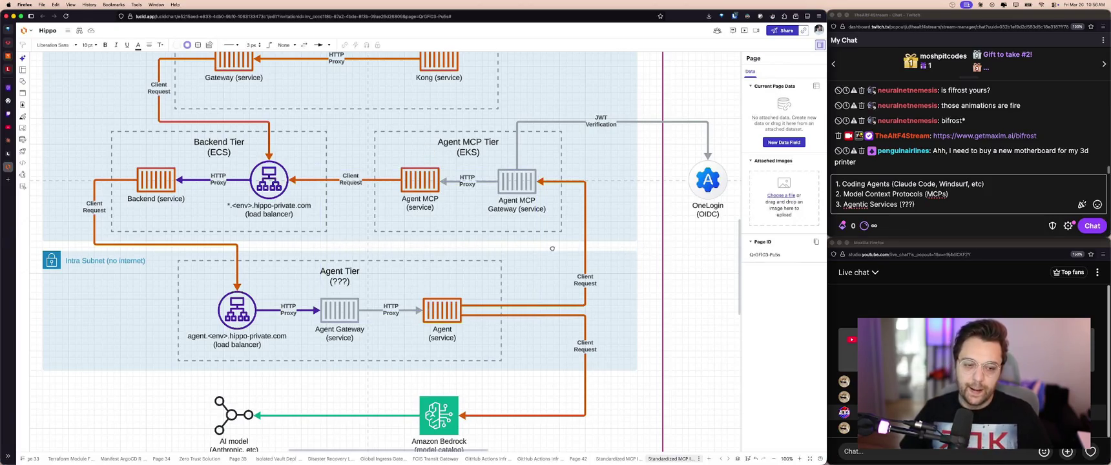
scroll(388, 193, down, 4)
scroll(190, 140, left, 2)
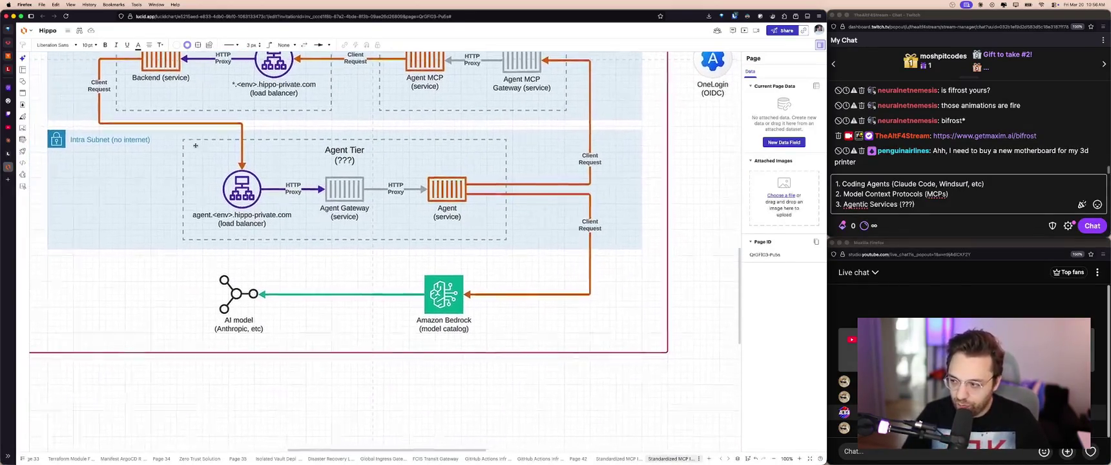
click(153, 143)
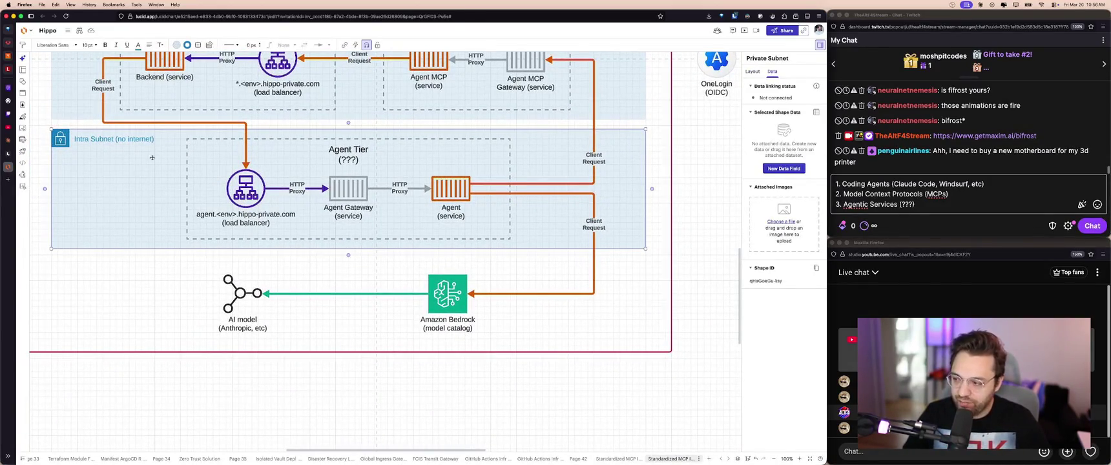
scroll(139, 145, up, 1)
double_click(129, 164)
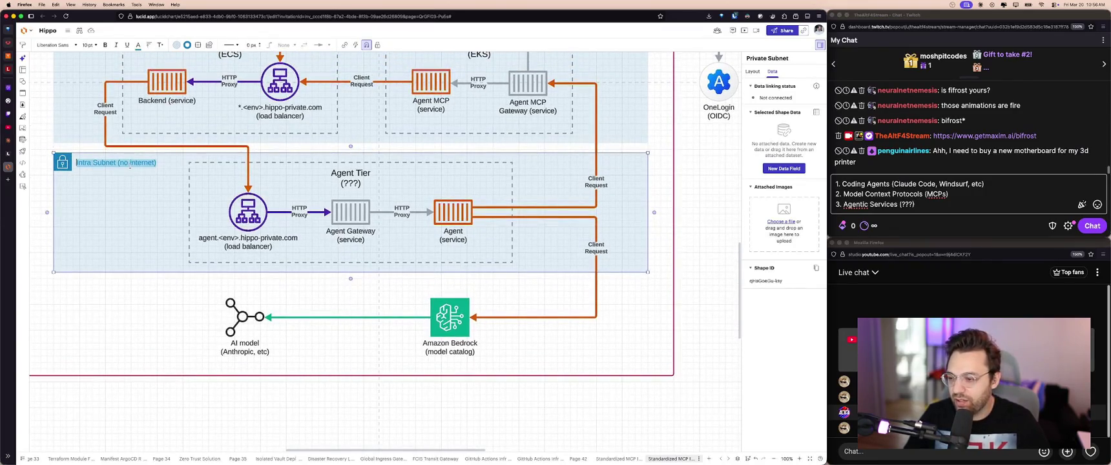
double_click(123, 162)
drag(117, 164, 156, 165)
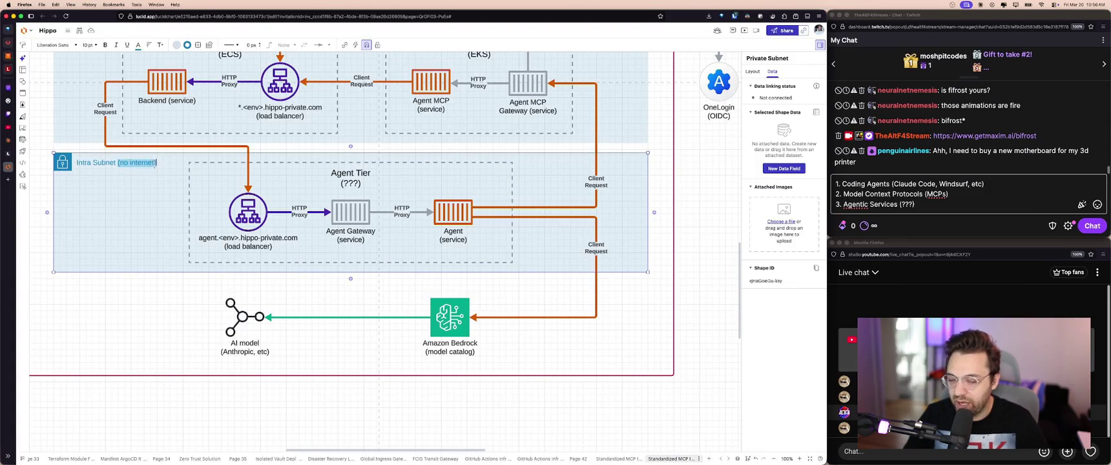
click(149, 185)
click(133, 163)
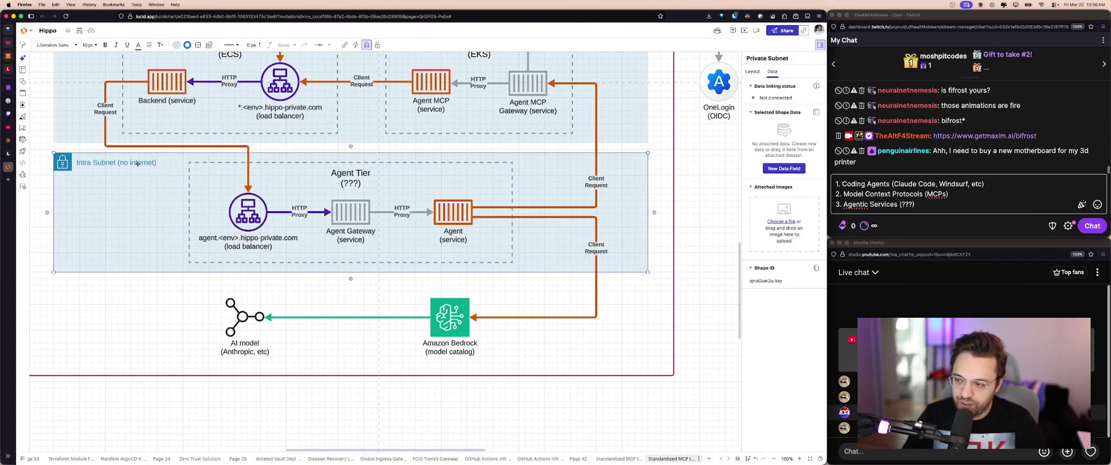
double_click(132, 163)
drag(117, 163, 167, 165)
click(139, 187)
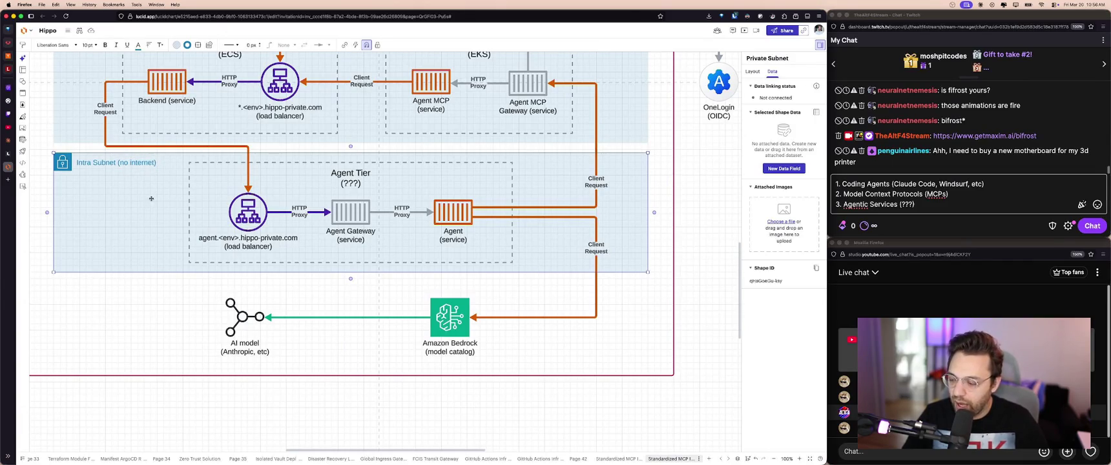
scroll(135, 189, up, 2)
click(132, 177)
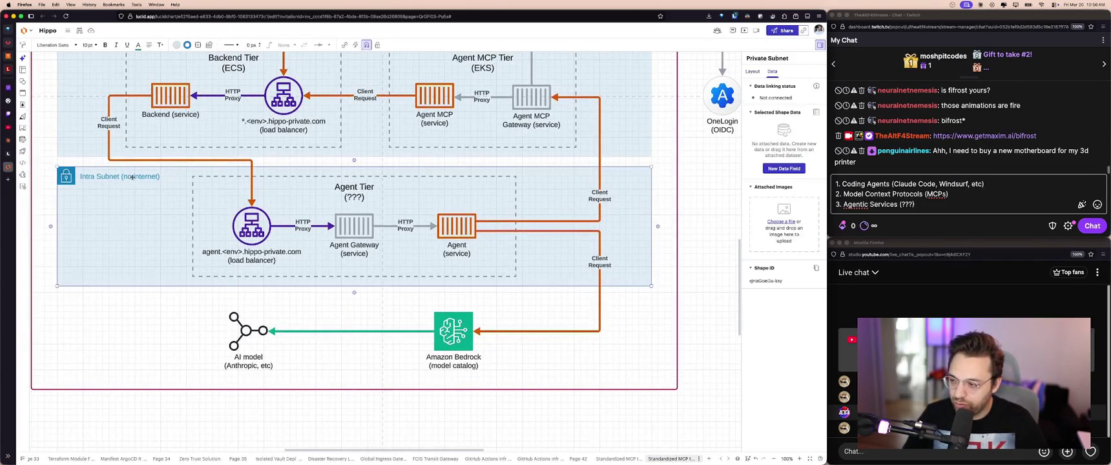
scroll(145, 215, up, 2)
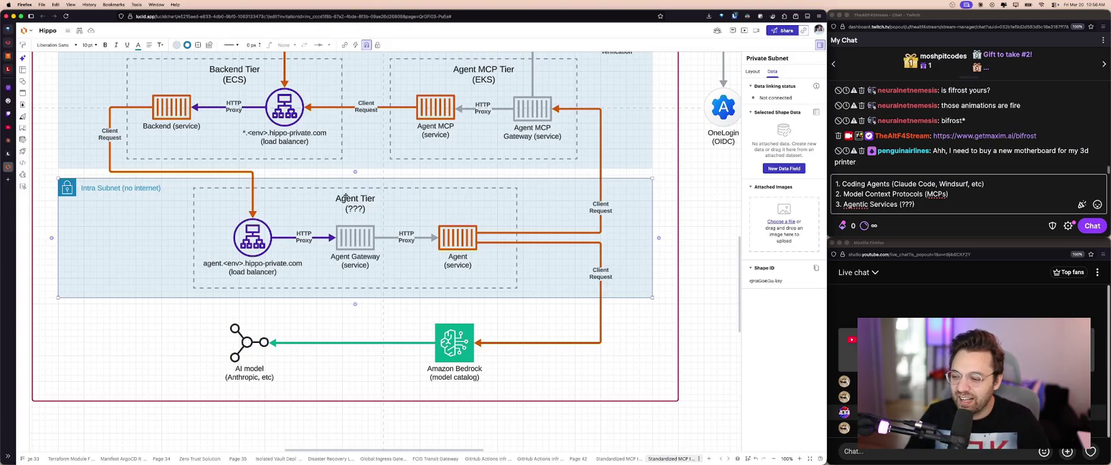
key(Escape)
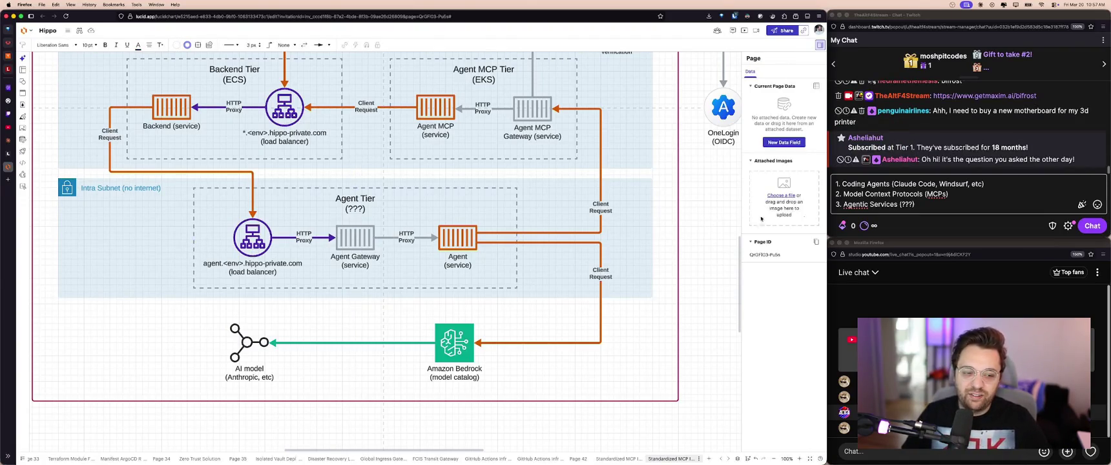
Select and reposition within the three-item stream chat draft list.
click(954, 211)
key(ctrl+a)
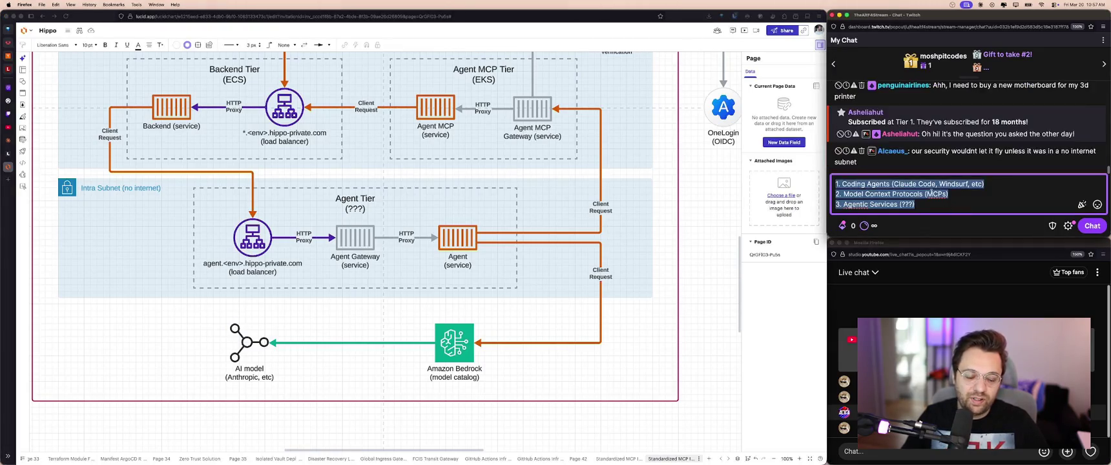
click(942, 199)
key(ctrl+a)
click(959, 204)
drag(959, 203, 959, 184)
click(959, 202)
key(ctrl+a)
click(963, 204)
key(ctrl+a)
click(967, 204)
key(ctrl+a)
click(950, 201)
key(ctrl+a)
click(931, 199)
key(ctrl+a)
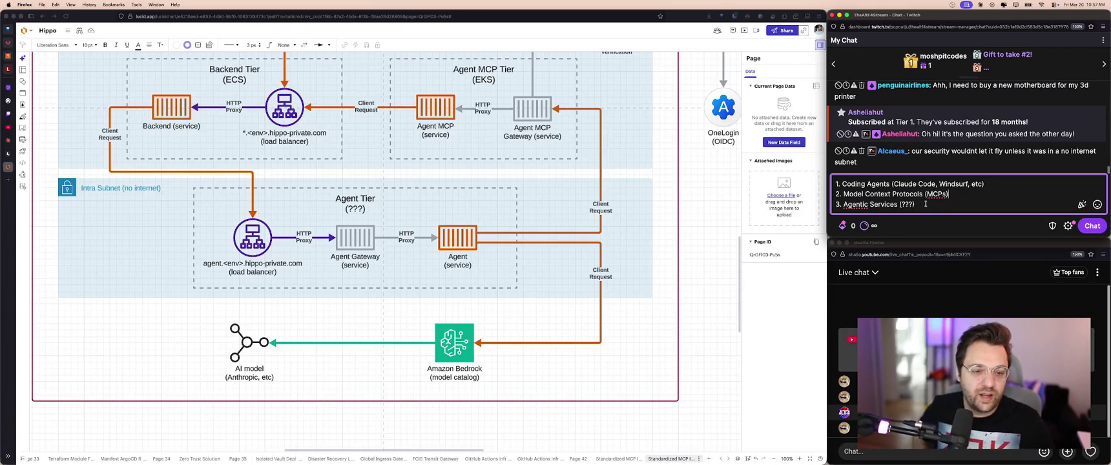
click(939, 202)
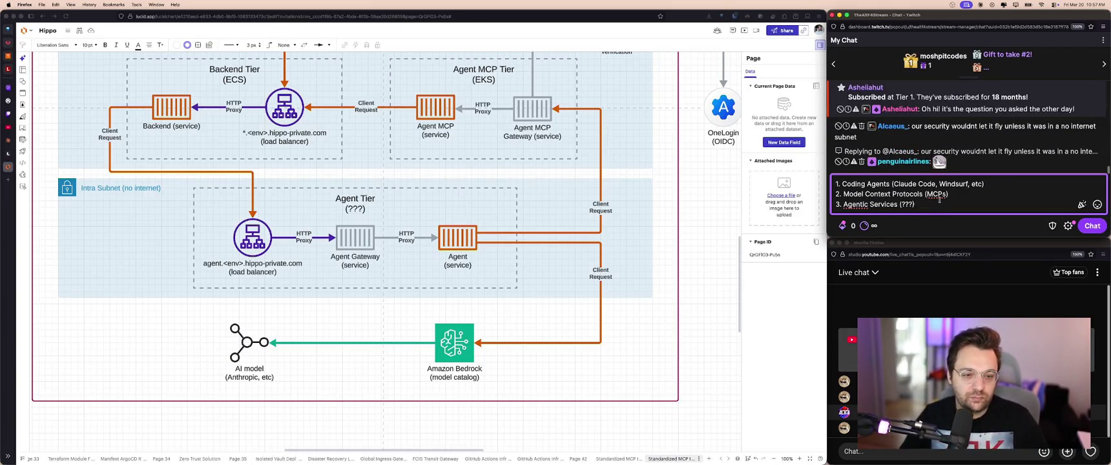
Select Agent MCP Gateway, Agent Gateway and both their HTTP Proxy links.
click(715, 215)
scroll(707, 223, up, 2)
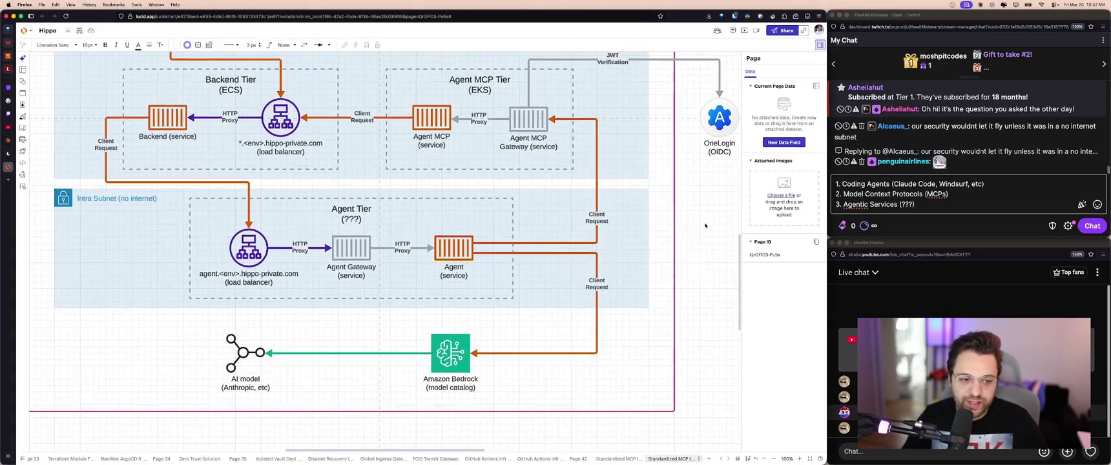
click(529, 134)
shift+click(485, 120)
shift+click(412, 251)
shift+click(352, 248)
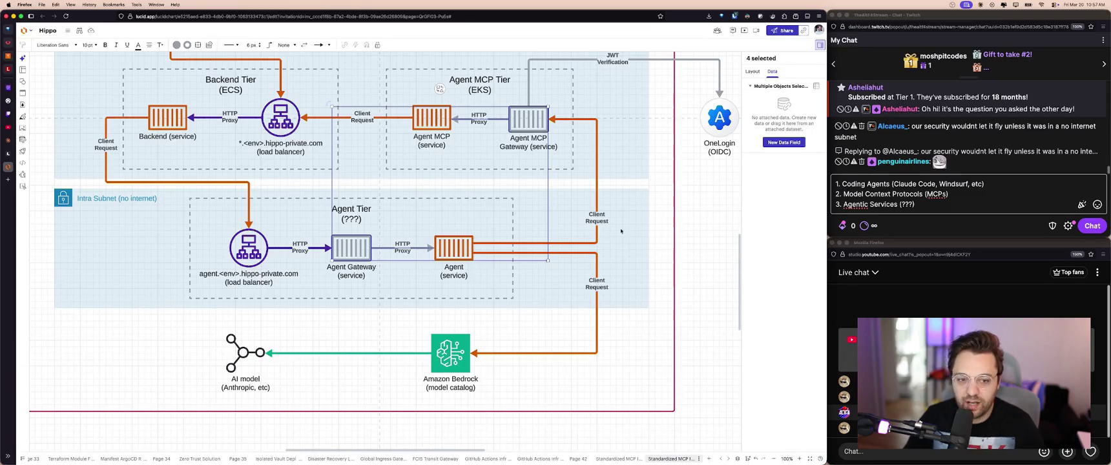
key(super+n)
Load the Bifrost site from 'bi', highlight its 'Fastest Enterprise AI Gateway' headline, then return.
text(bi)
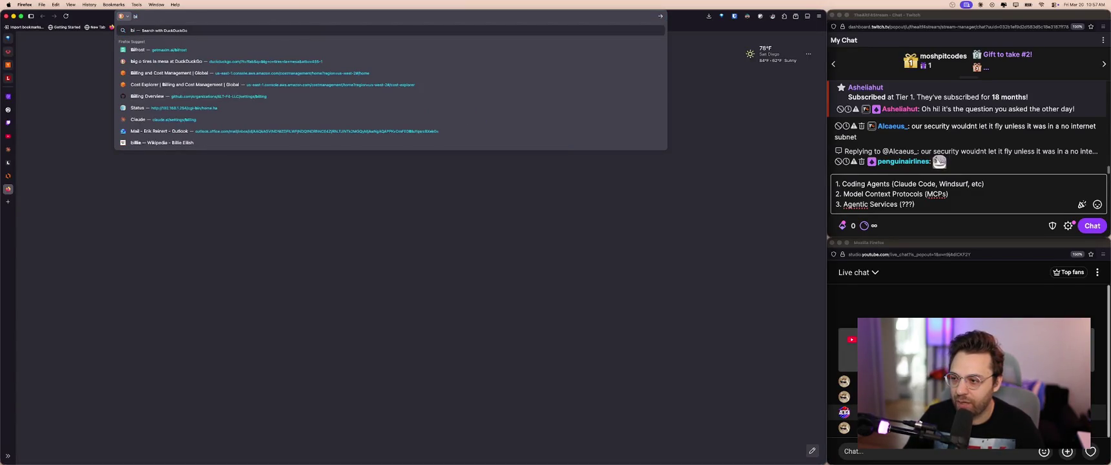
key(Down)
key(Return)
drag(335, 188, 410, 201)
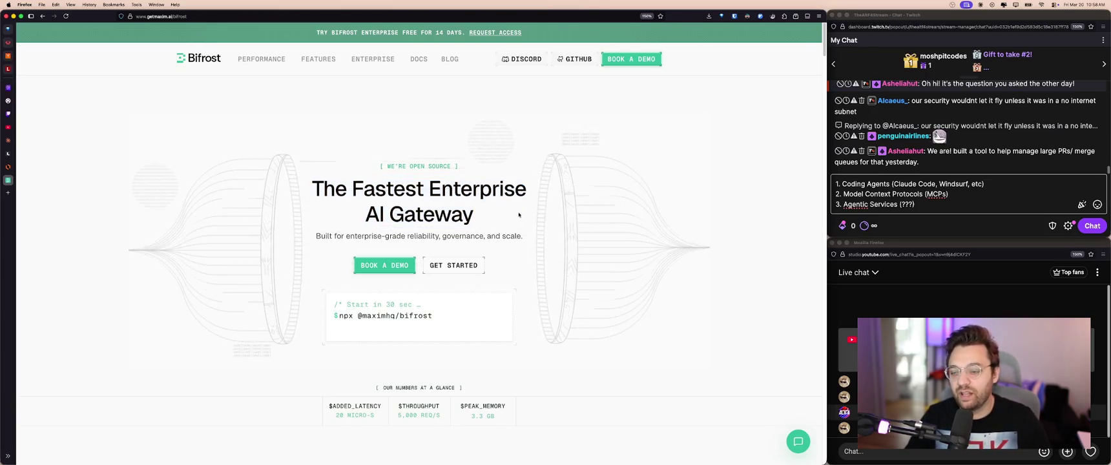
drag(474, 223, 308, 171)
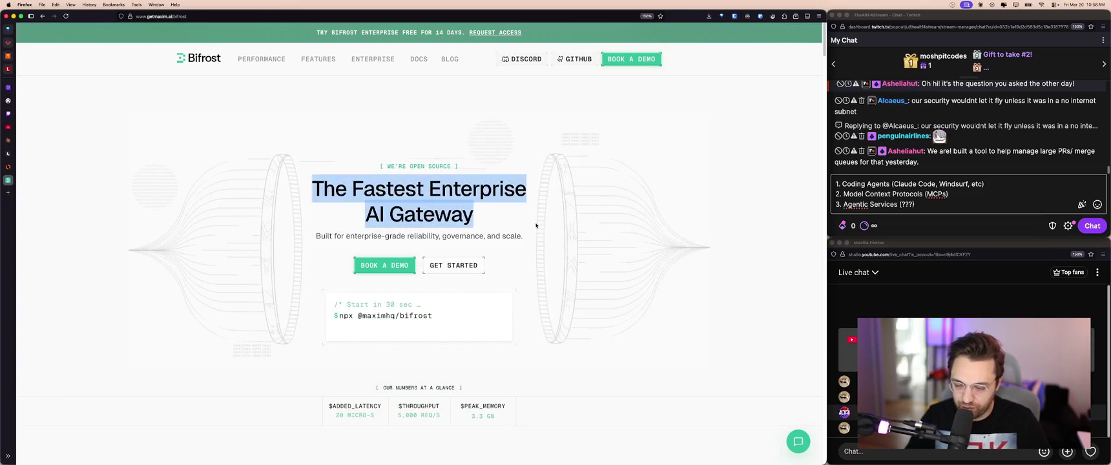
click(307, 171)
key(ctrl+shift+Tab)
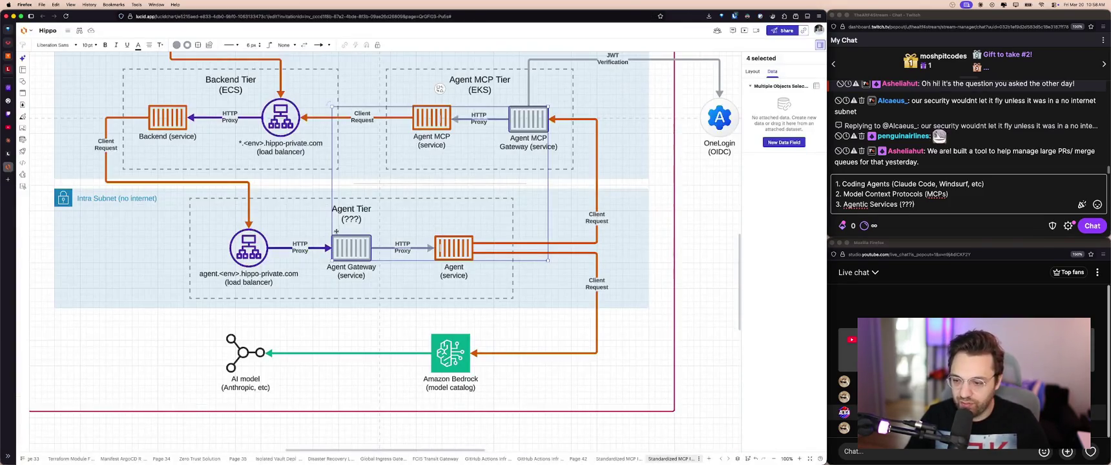
Select the Agent MCP Gateway shape, then the Intra Subnet container, leaving the diagram unchanged.
click(526, 122)
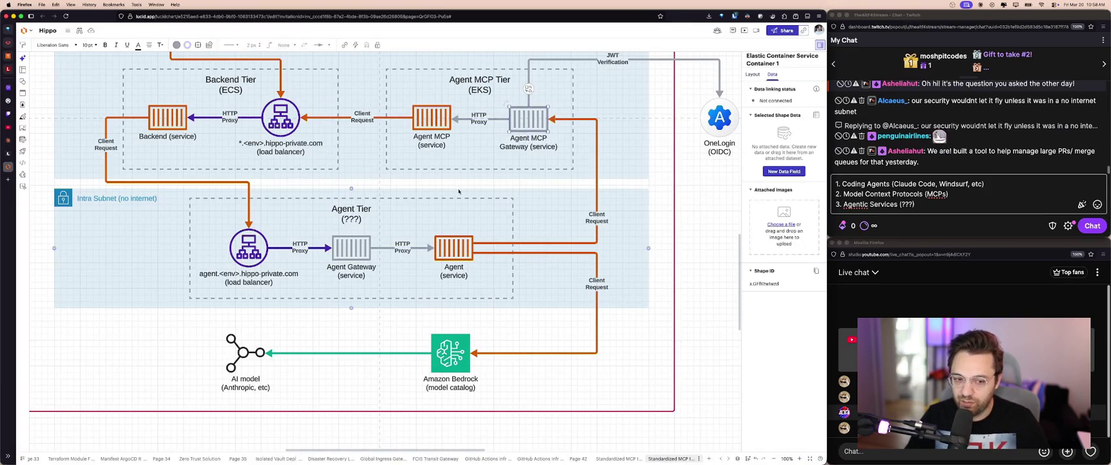
click(640, 244)
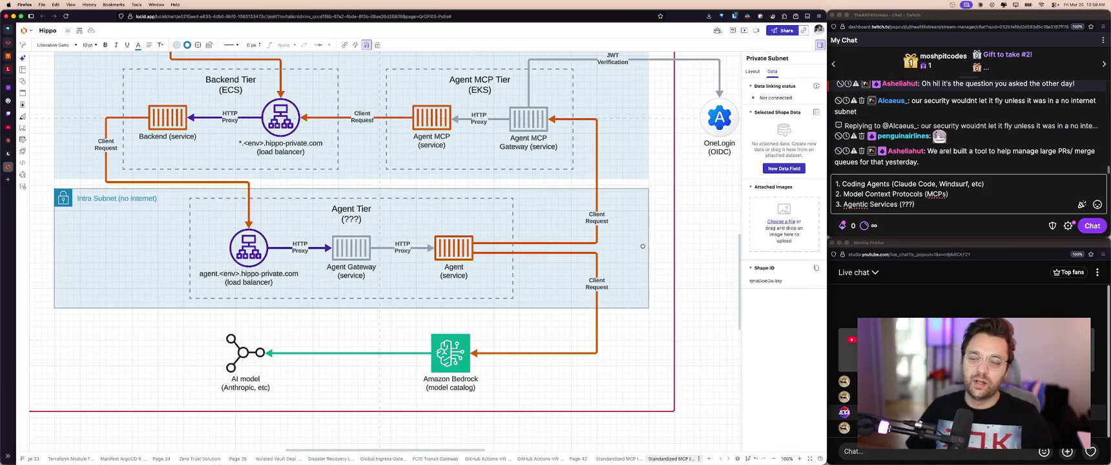
scroll(643, 252, up, 1)
click(988, 204)
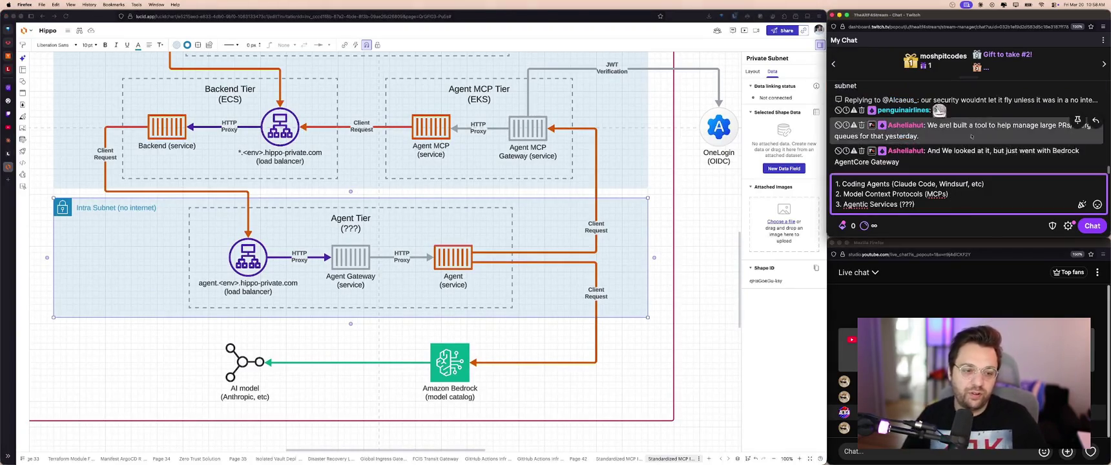
Look over the chat draft, then move to the AWS AgentCore Gateways page.
scroll(989, 124, up, 1)
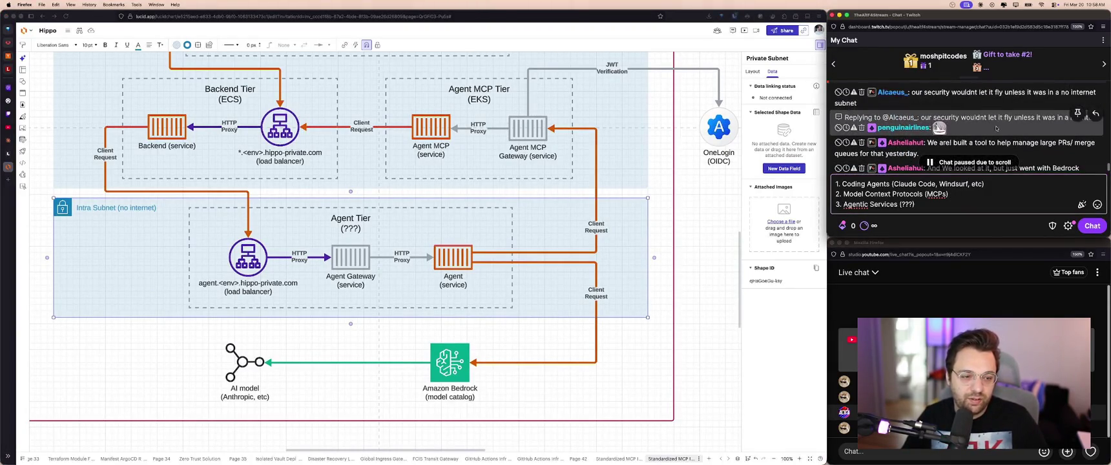
scroll(981, 136, down, 1)
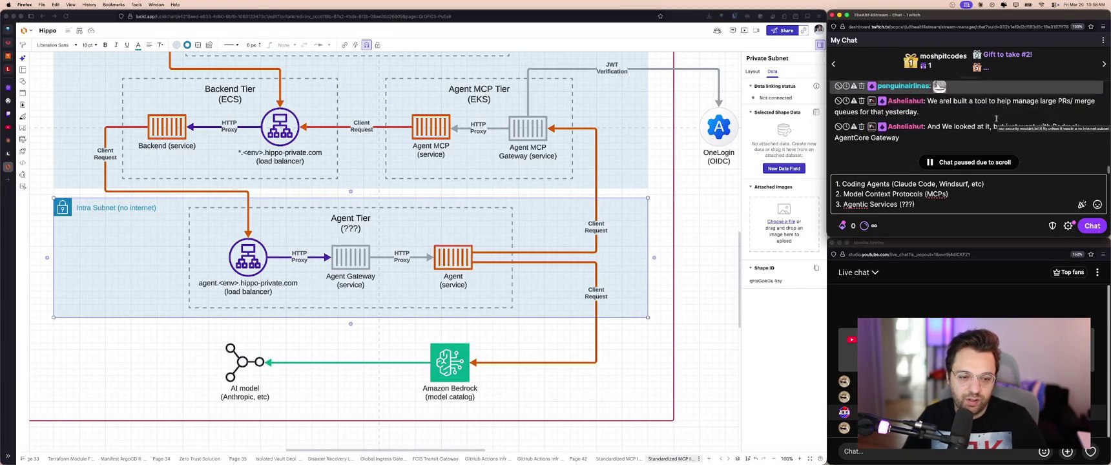
click(974, 209)
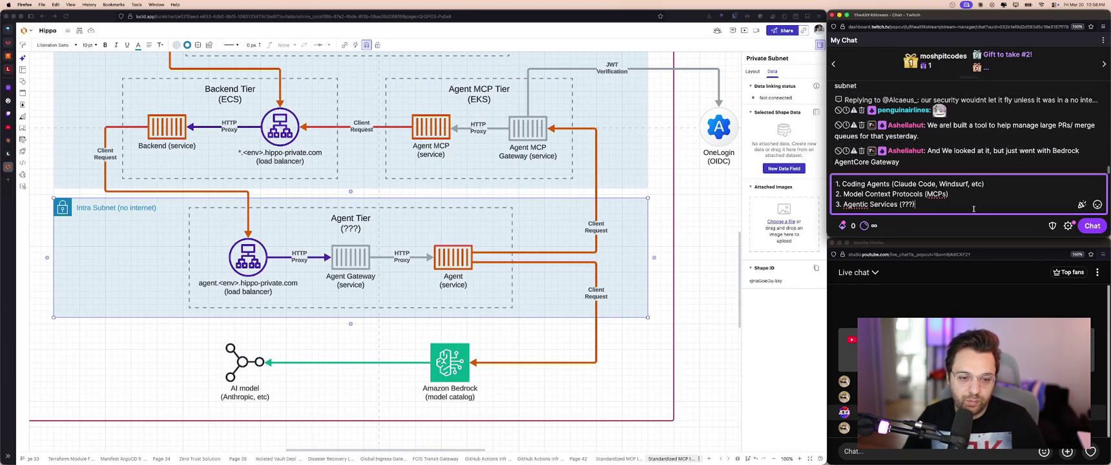
click(730, 242)
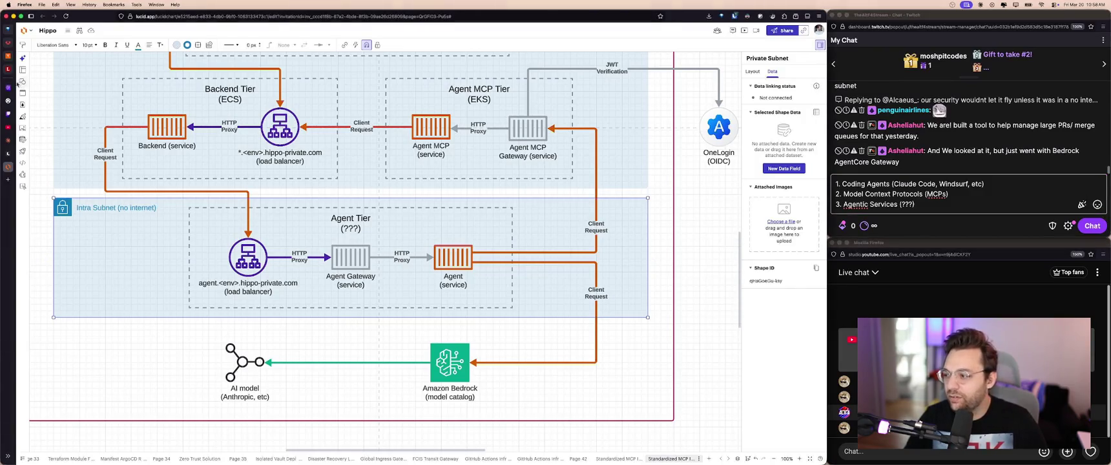
key(ctrl+Tab)
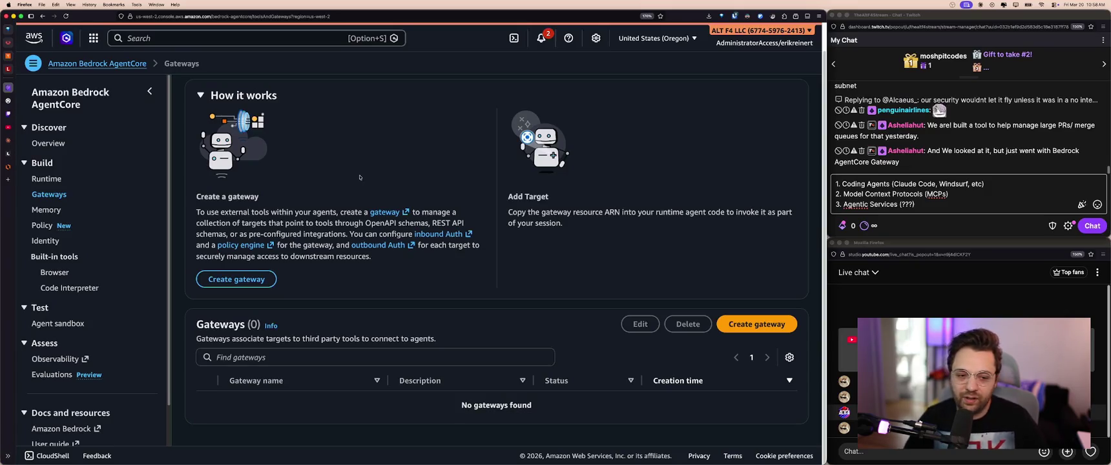
Open the Create gateway form and scroll through it without creating anything.
click(757, 323)
scroll(501, 166, down, 5)
scroll(502, 166, down, 1)
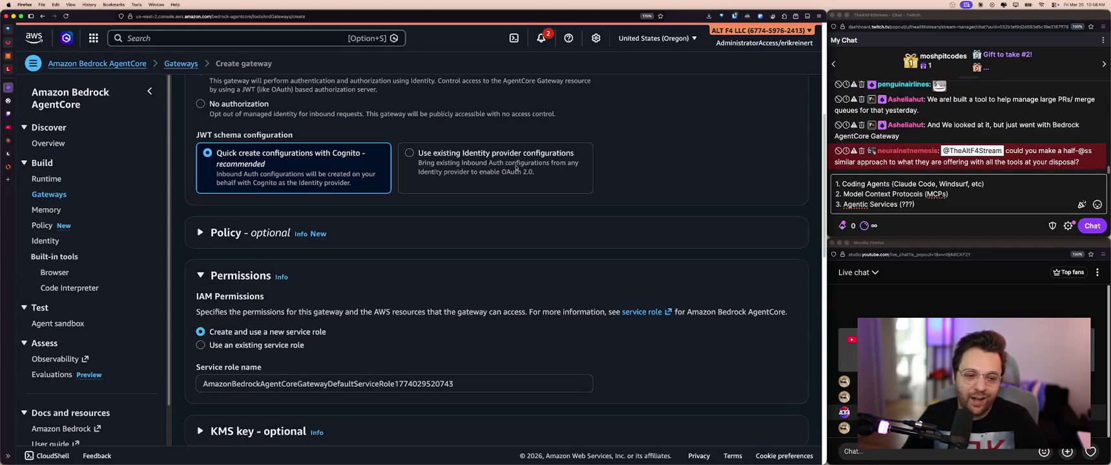
scroll(547, 182, up, 5)
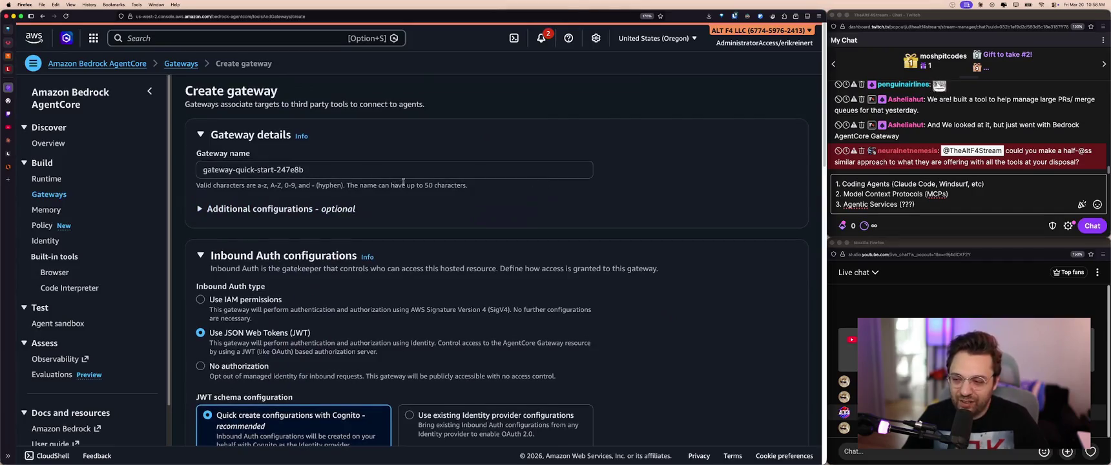
scroll(452, 193, down, 10)
scroll(453, 192, down, 5)
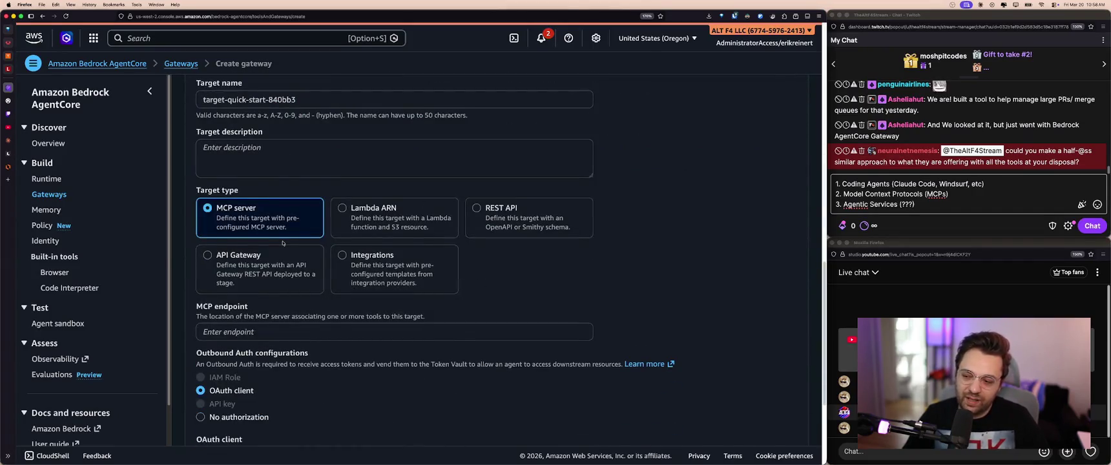
scroll(471, 188, up, 15)
Return to the Gateways list, reread its explanation, and go to the AgentCore Overview page.
key(super+Left)
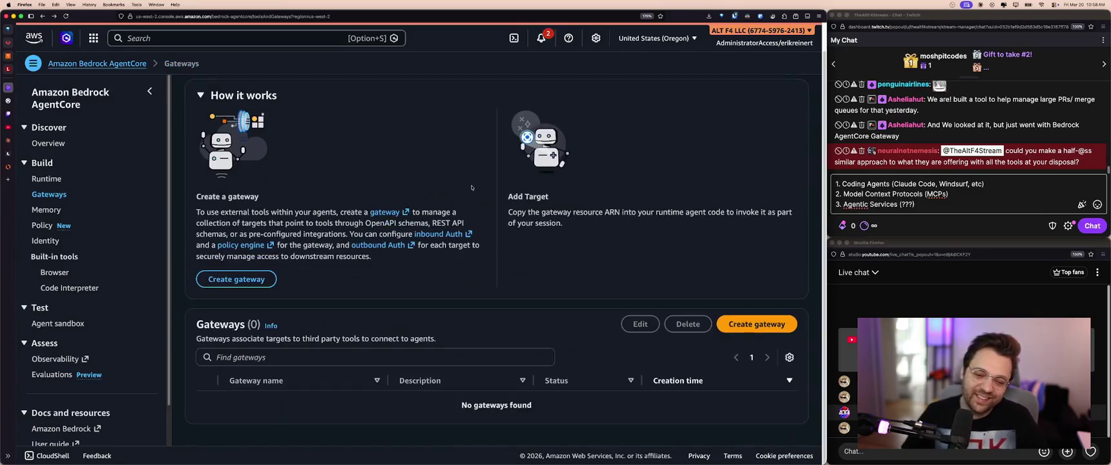
drag(197, 211, 373, 257)
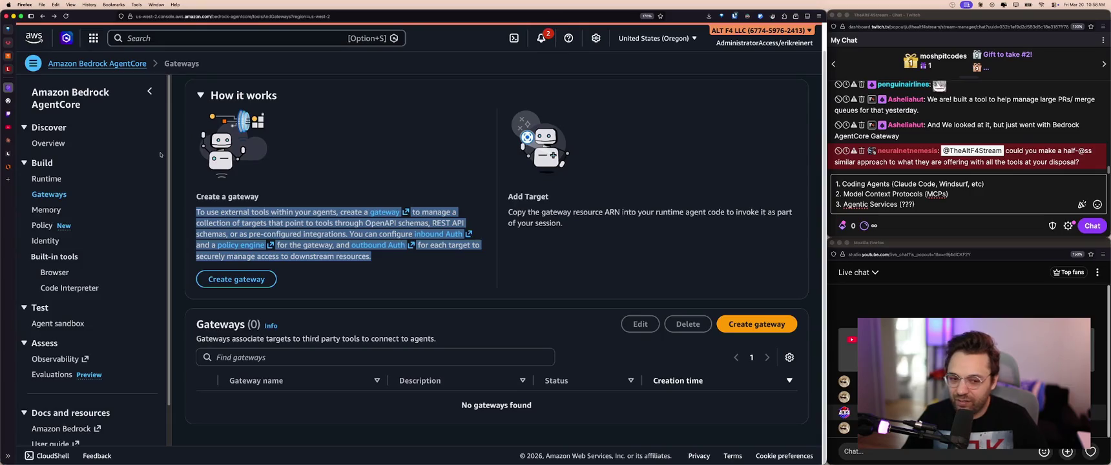
click(116, 152)
scroll(121, 169, down, 2)
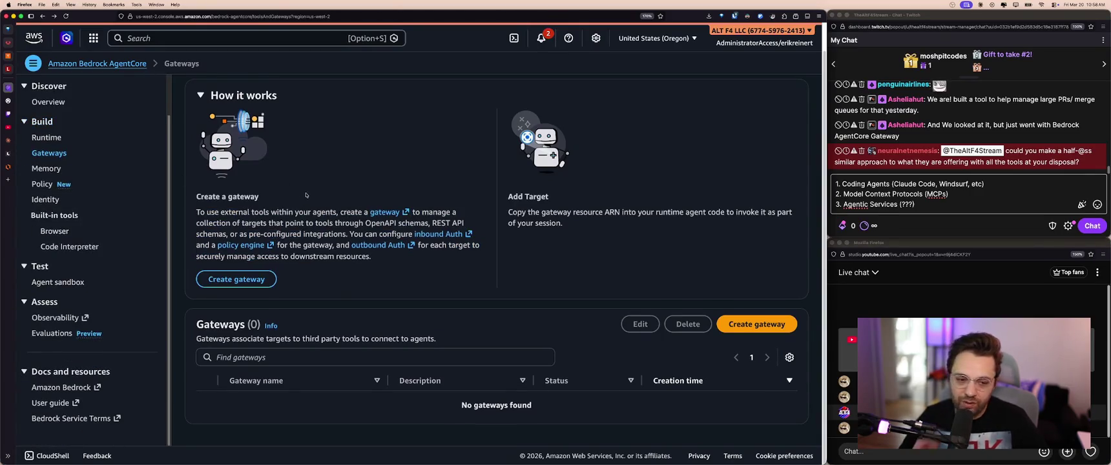
scroll(270, 181, up, 1)
click(49, 104)
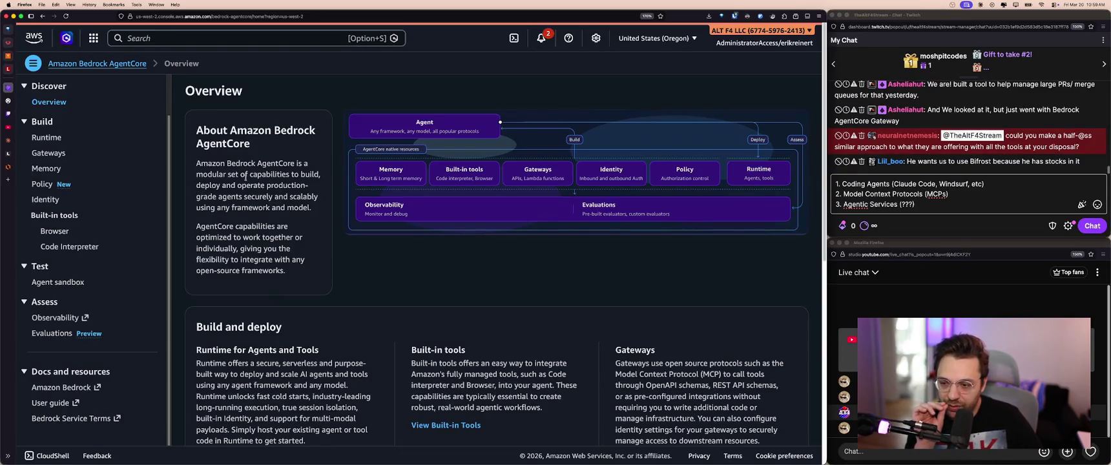
Scroll through the Amazon Bedrock AgentCore Overview page.
scroll(247, 177, down, 10)
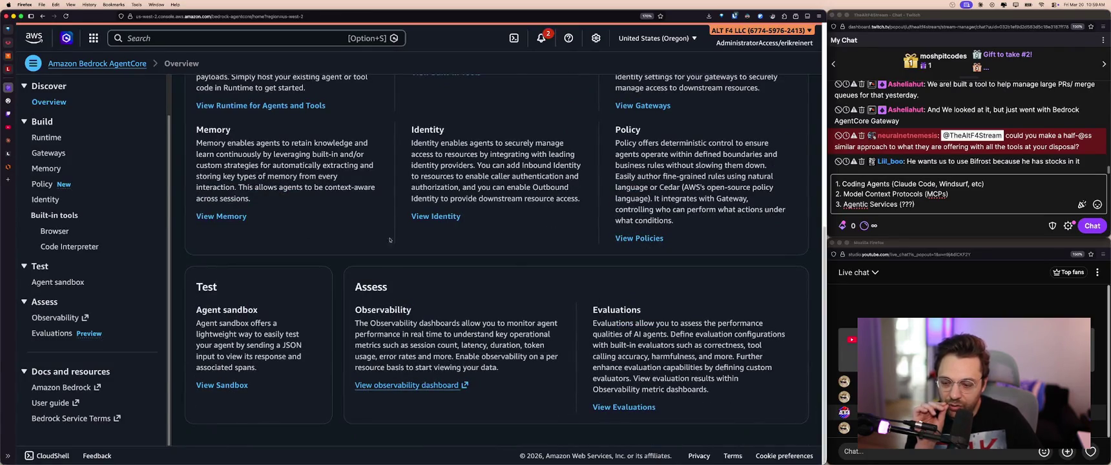
scroll(390, 220, up, 10)
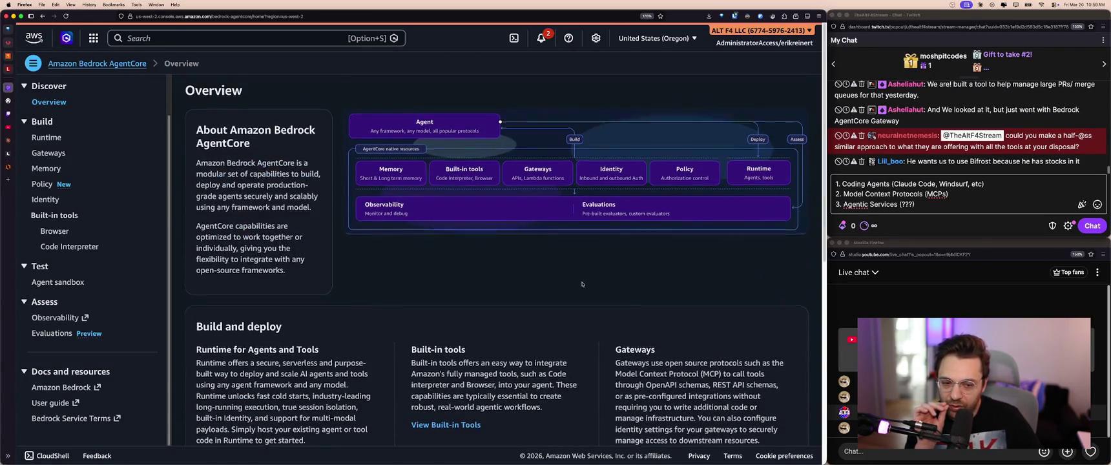
scroll(581, 283, down, 10)
scroll(452, 292, up, 10)
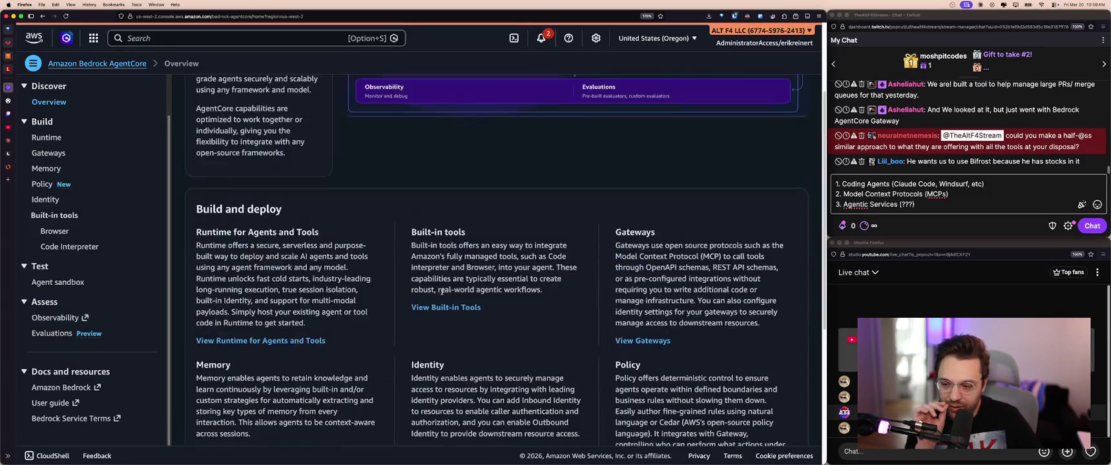
scroll(588, 307, down, 10)
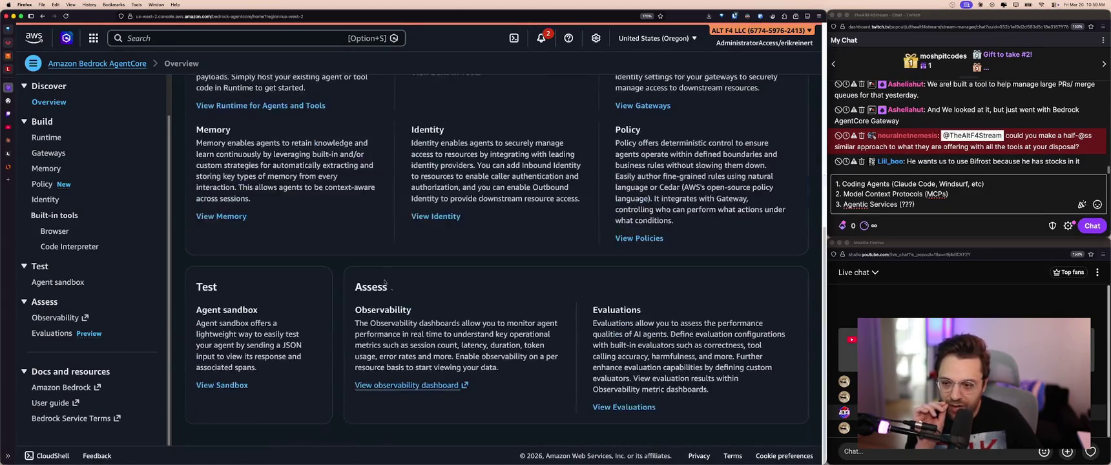
scroll(440, 225, up, 10)
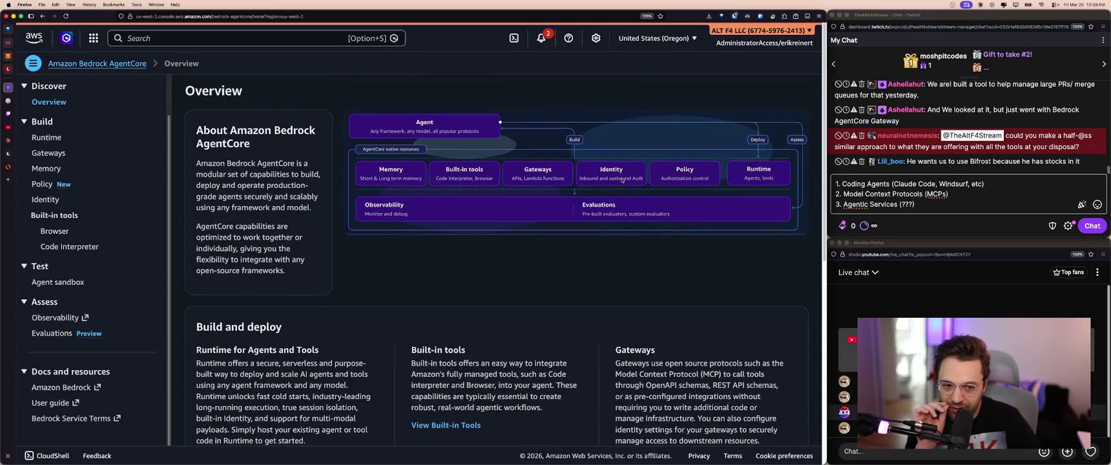
scroll(547, 302, down, 10)
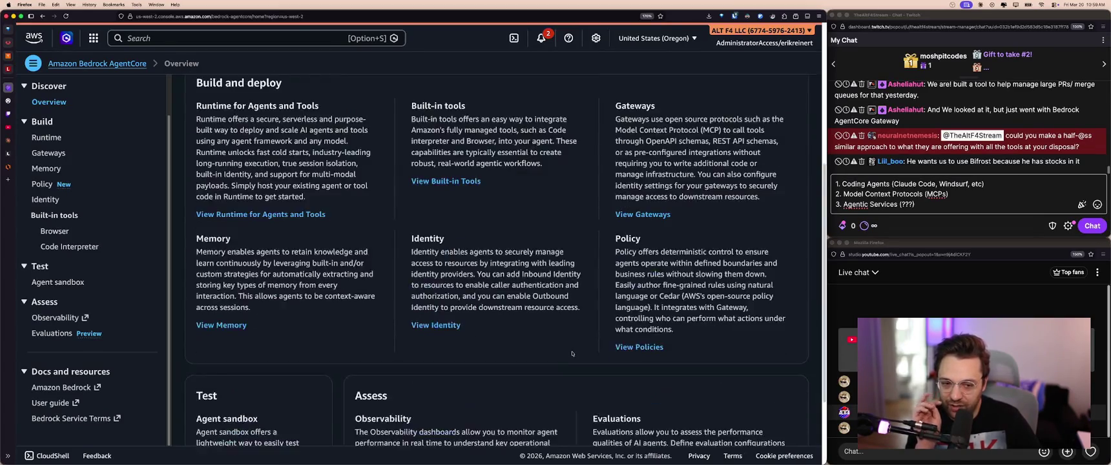
scroll(547, 301, up, 10)
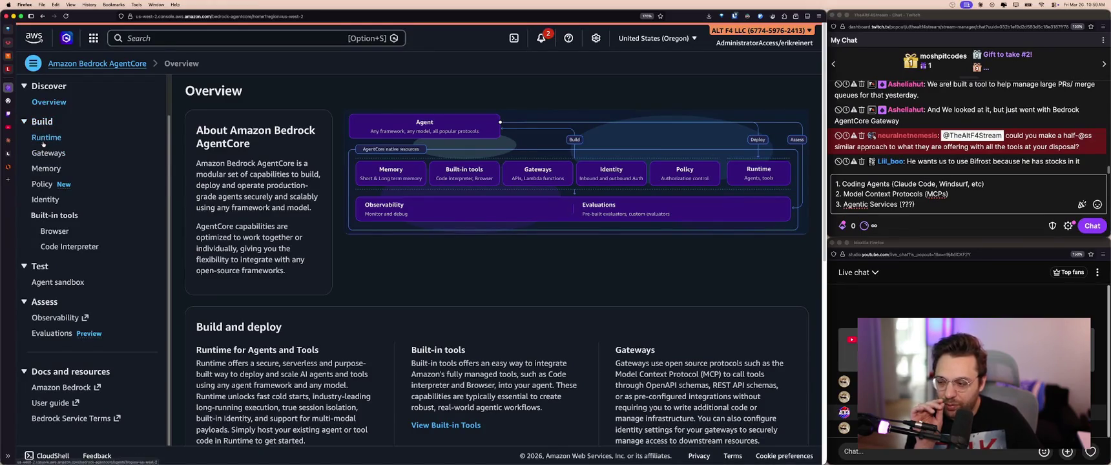
scroll(57, 320, up, 2)
scroll(57, 320, down, 2)
mouse_move(9, 100)
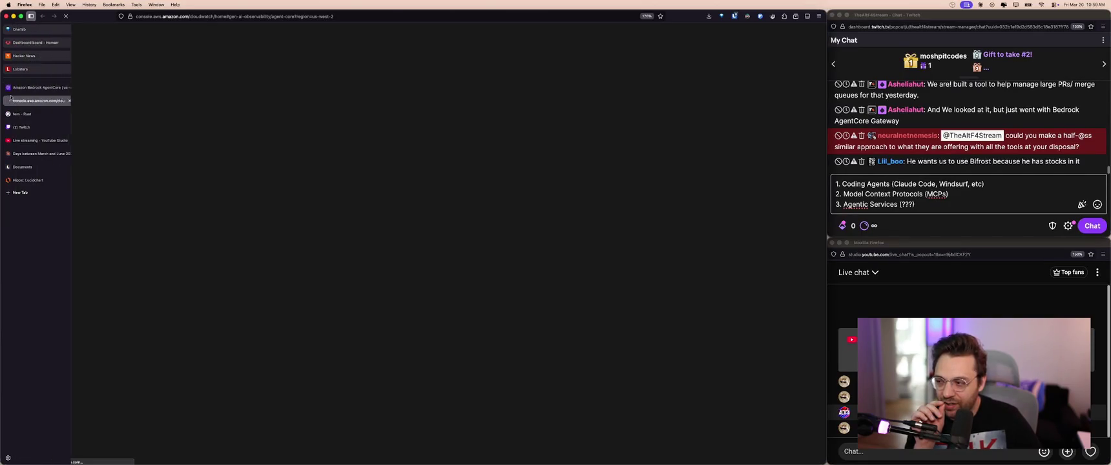
Open Runtime and collapse 'How it works' to reveal the empty Runtime resources table.
click(47, 137)
scroll(330, 212, down, 2)
scroll(333, 218, up, 2)
click(237, 137)
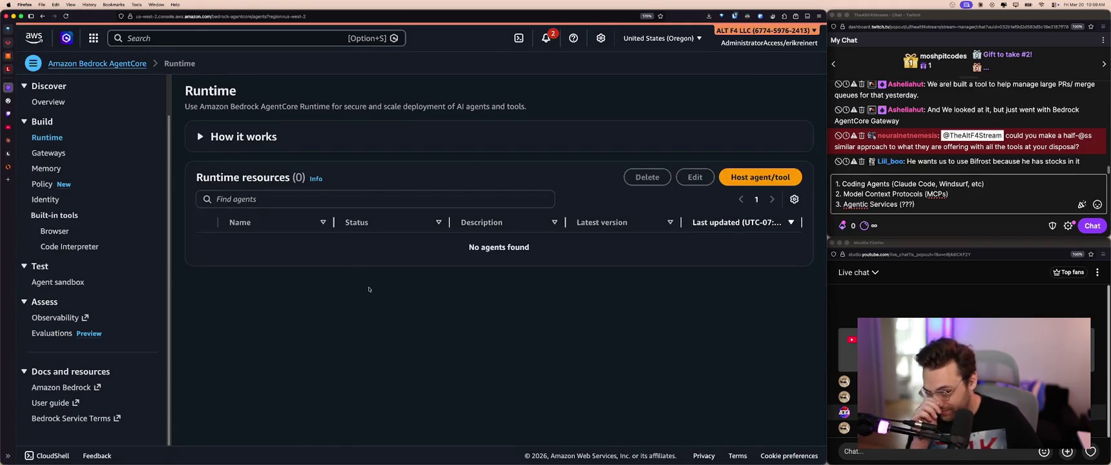
Check the Gateways and Memory pages, collapsing the gateway explanation, to confirm both are empty.
click(65, 155)
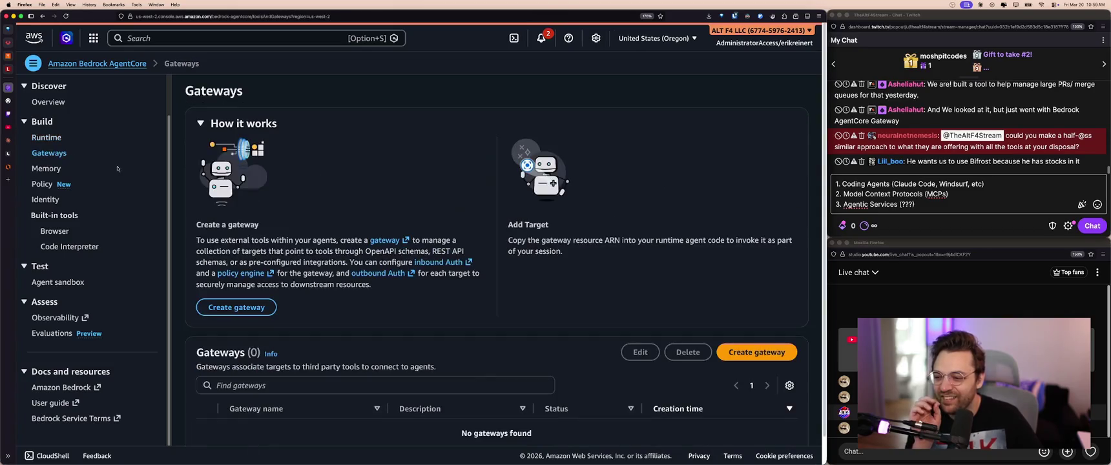
click(223, 131)
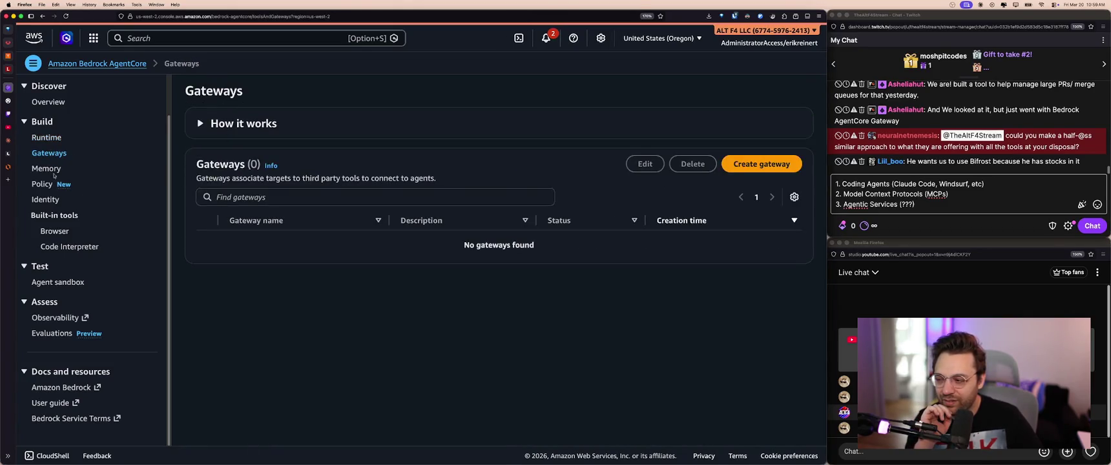
click(47, 167)
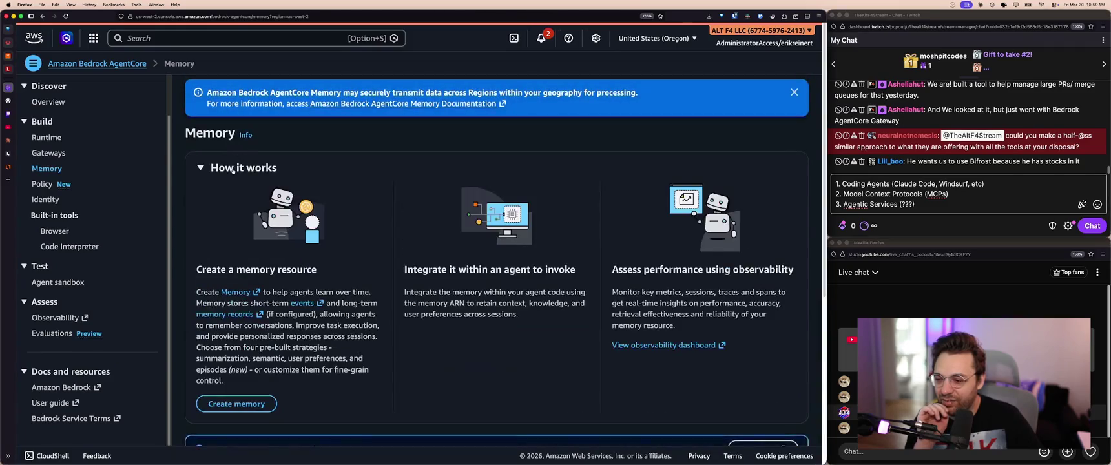
scroll(576, 174, down, 1)
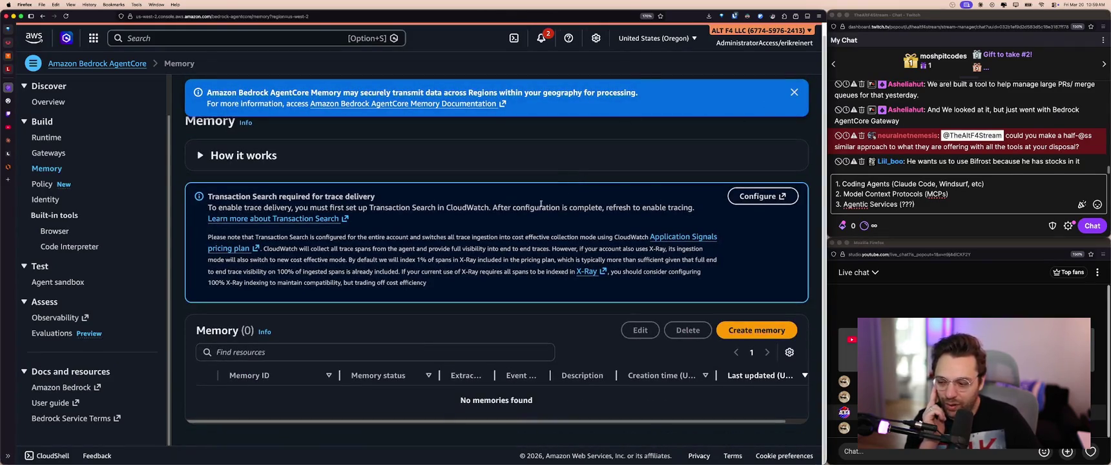
scroll(537, 205, up, 1)
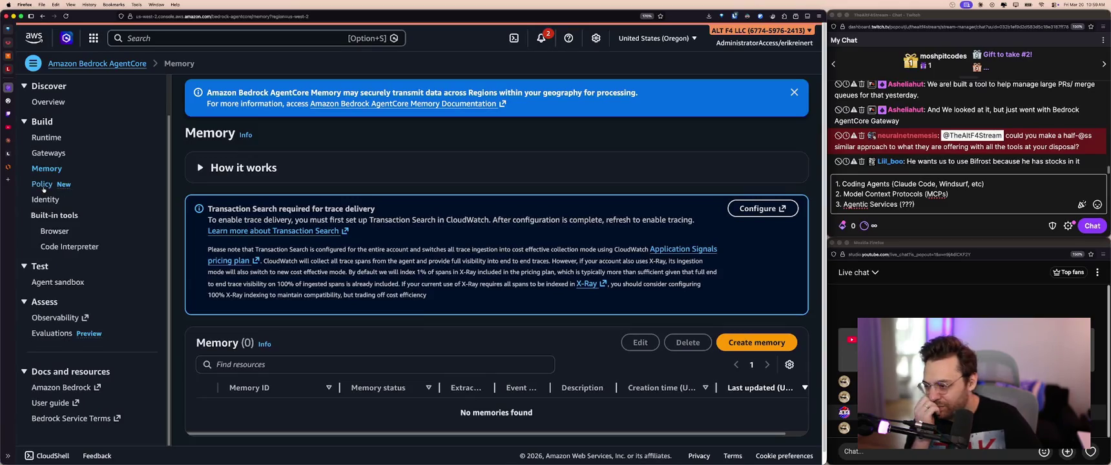
Visit the Policy and Runtime pages, then return to the AgentCore Overview.
click(42, 185)
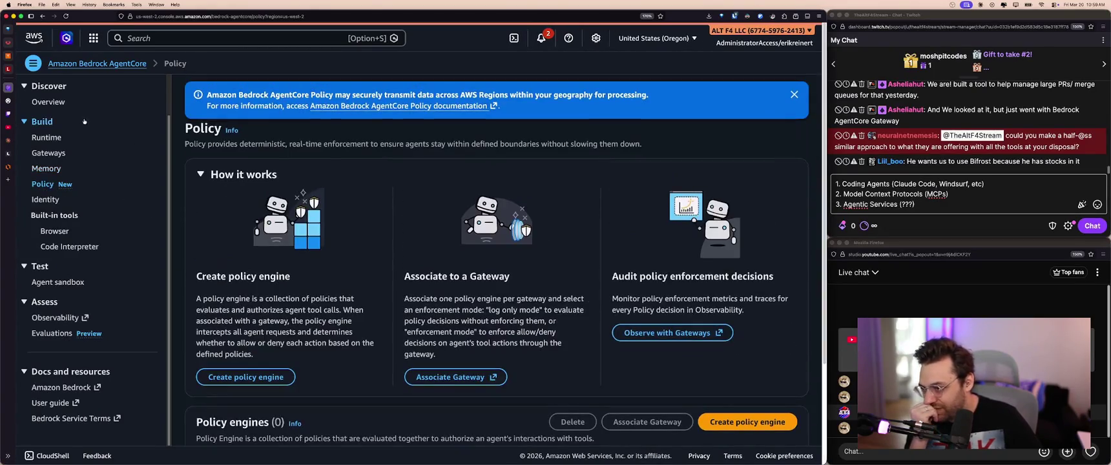
click(47, 138)
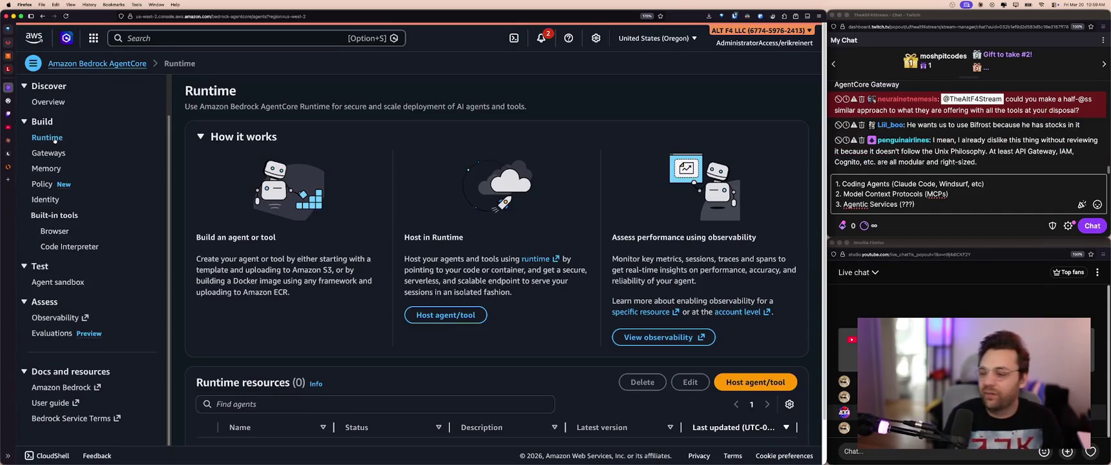
click(46, 104)
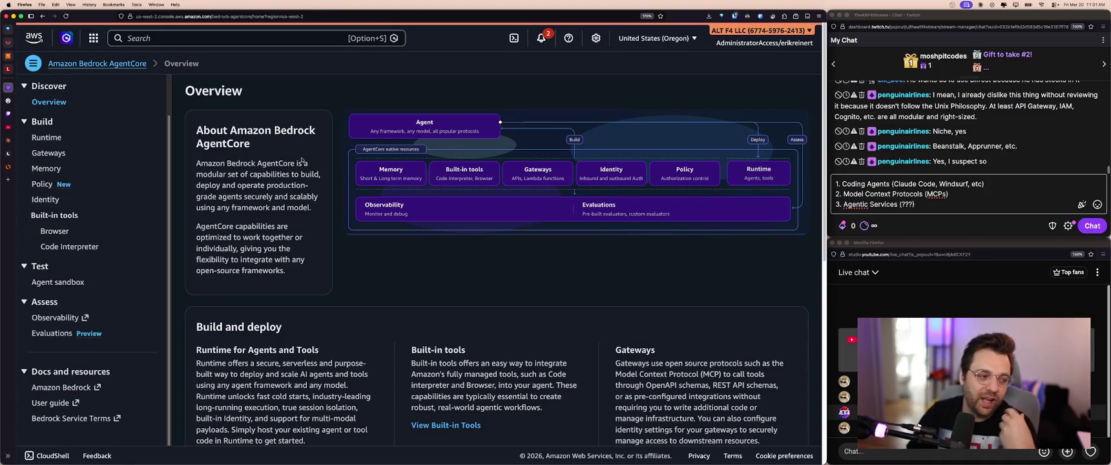
Visit the Identity page, then look over the Policy page.
click(46, 199)
click(45, 185)
scroll(258, 201, down, 5)
scroll(261, 203, up, 5)
scroll(276, 219, down, 5)
scroll(276, 216, up, 5)
drag(269, 250, 371, 355)
click(337, 290)
Open Memory, collapse 'How it works' to show no memories, then return to the diagram.
click(46, 169)
scroll(374, 232, down, 5)
scroll(374, 233, up, 5)
click(252, 169)
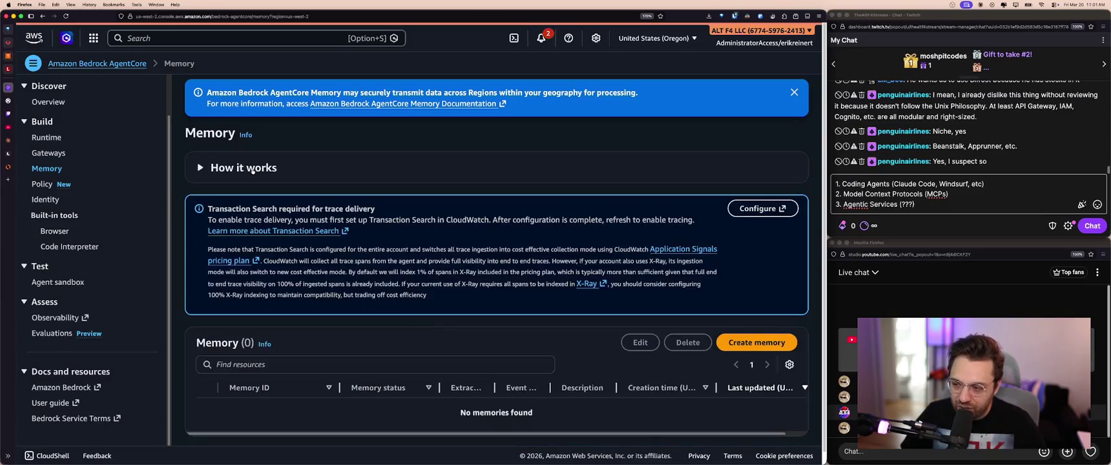
scroll(456, 249, down, 1)
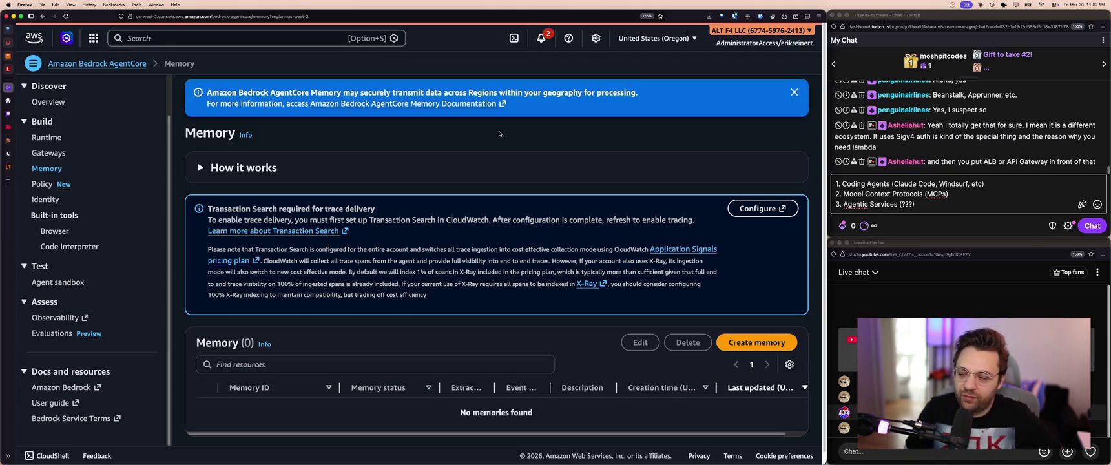
click(7, 167)
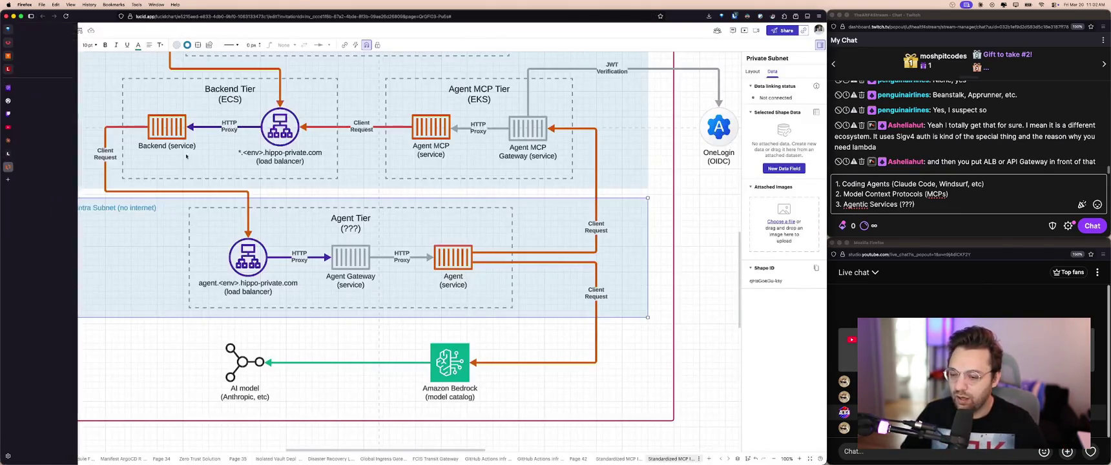
Scroll the diagram, then select and deselect the Agent MCP Tier group.
scroll(469, 154, up, 1)
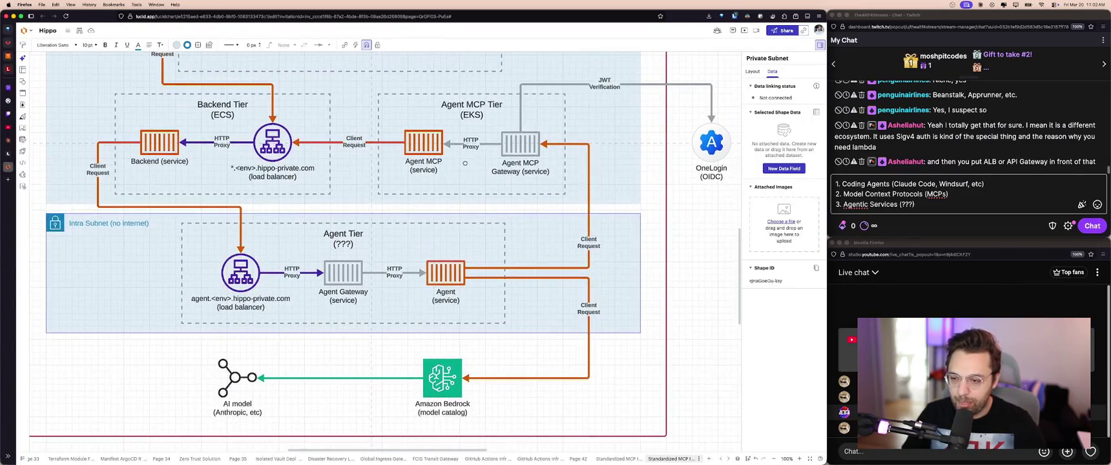
scroll(464, 163, up, 1)
scroll(465, 168, up, 1)
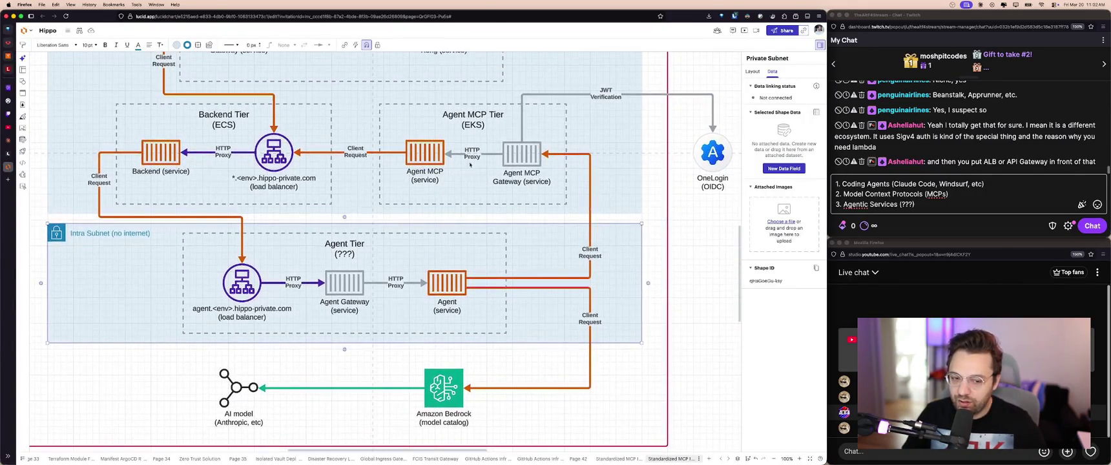
scroll(491, 155, up, 1)
click(515, 140)
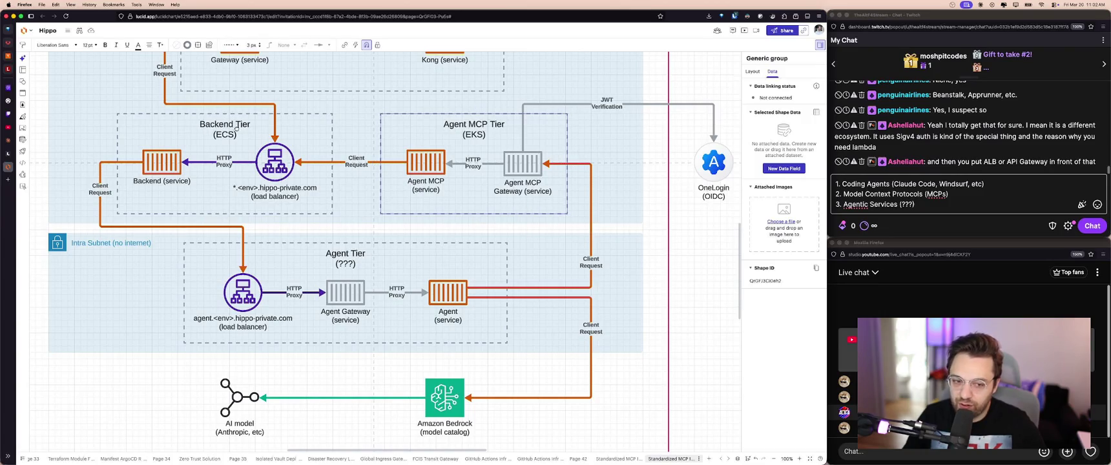
scroll(236, 129, up, 1)
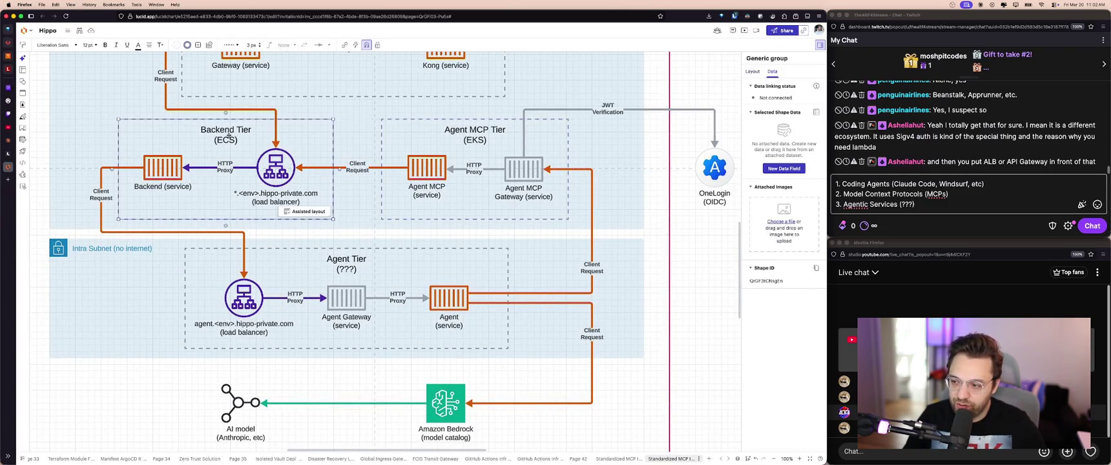
click(663, 168)
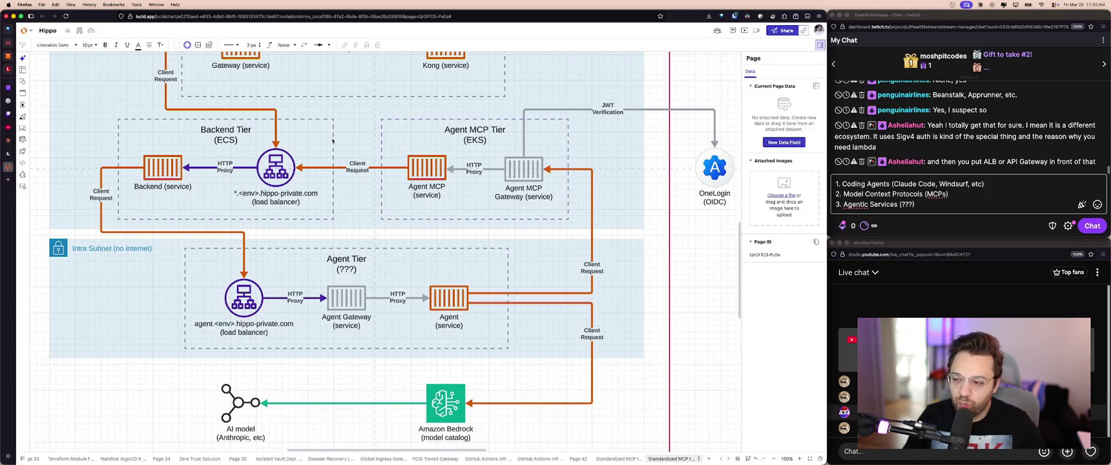
Change the Backend Tier subtitle from 'ECS' to 'ECS - Legacy'.
click(233, 139)
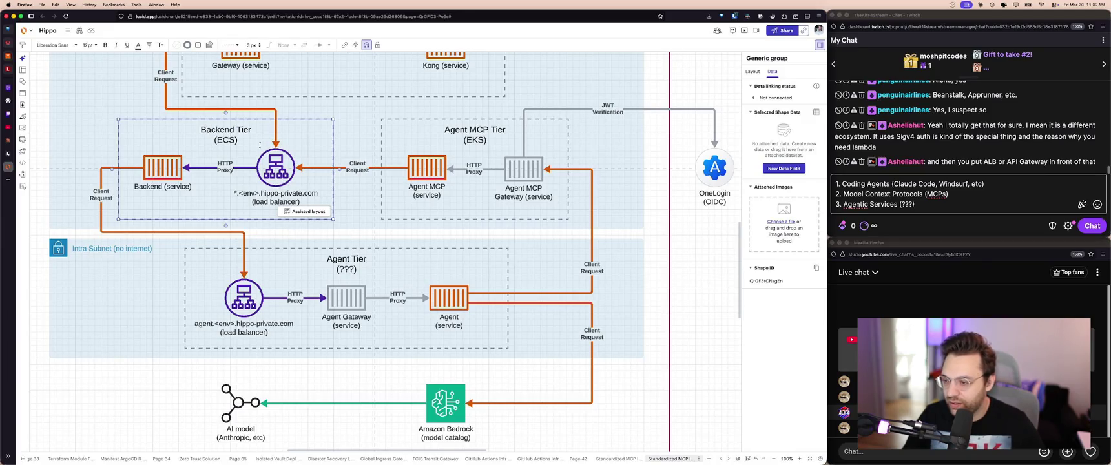
click(236, 140)
text(- Legacy)
click(690, 213)
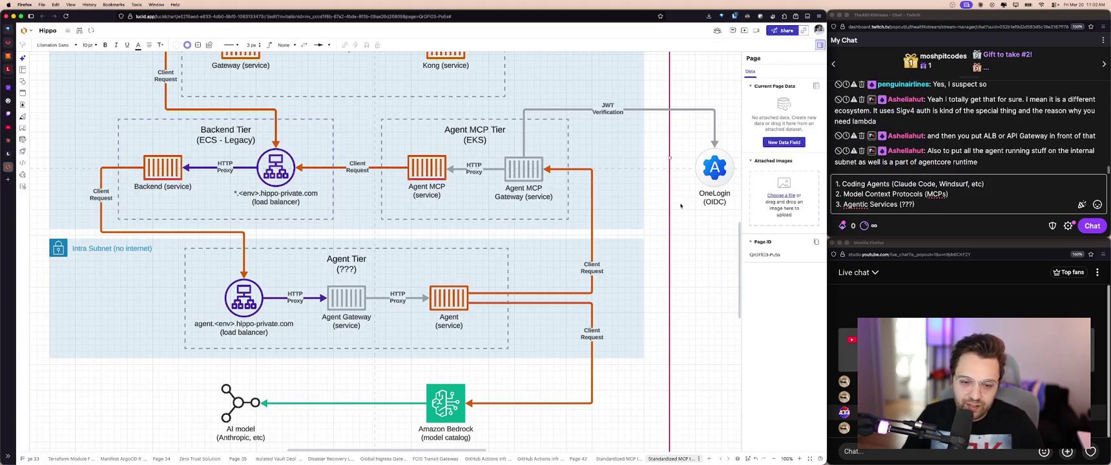
scroll(688, 217, up, 1)
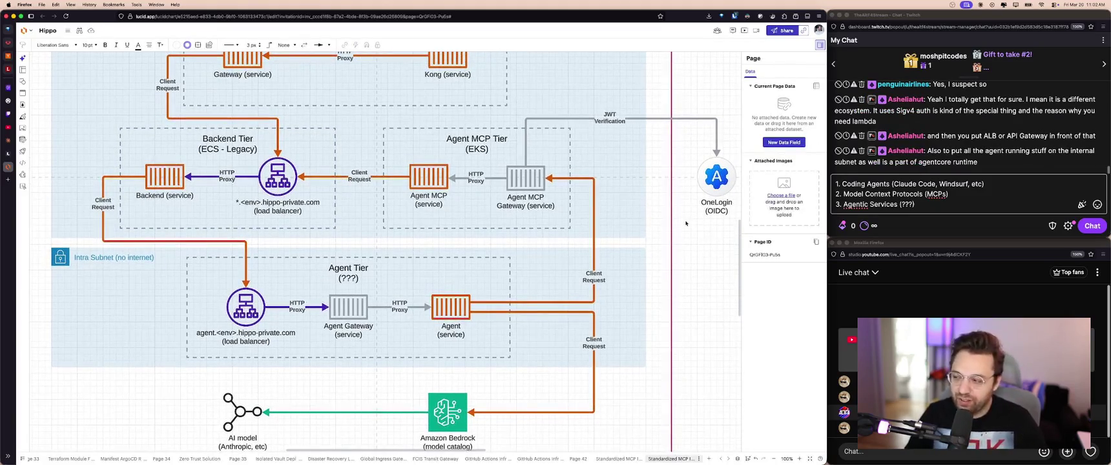
scroll(686, 222, down, 1)
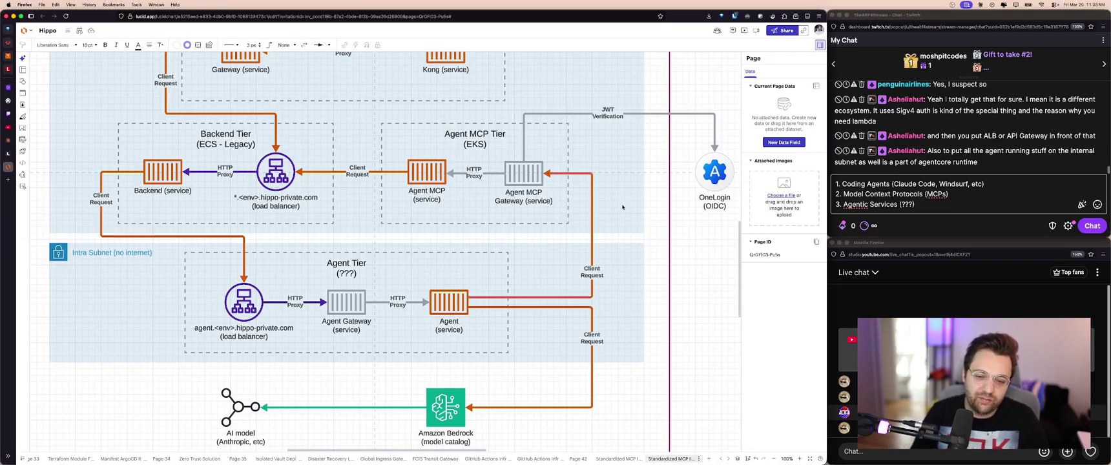
scroll(623, 207, up, 1)
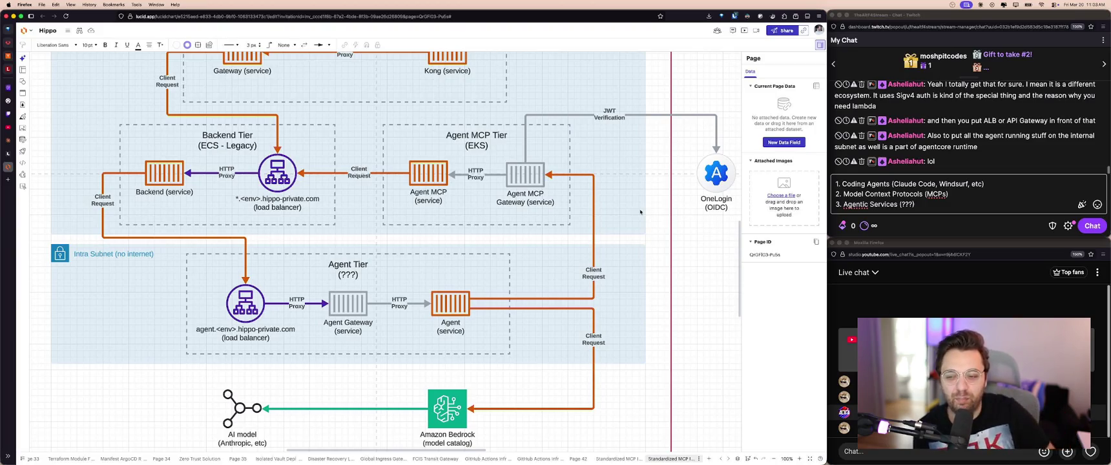
click(481, 146)
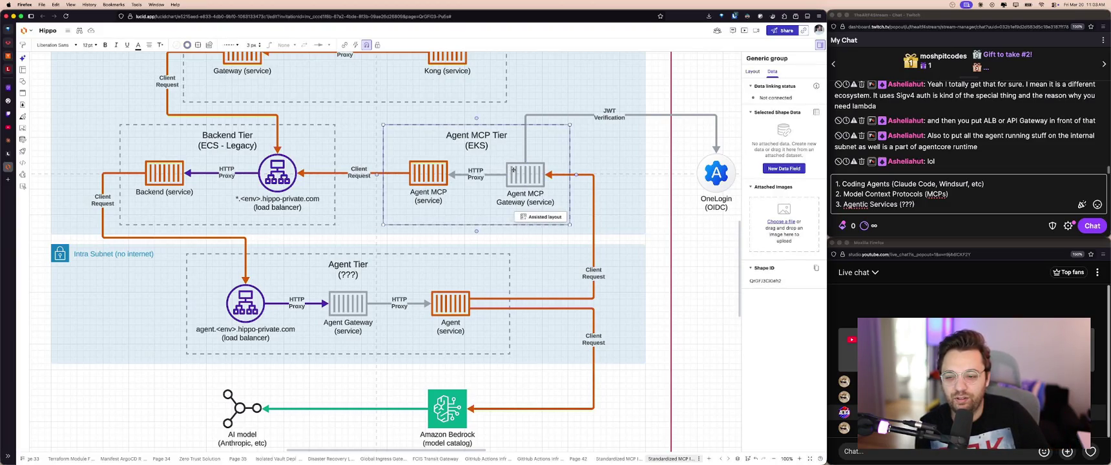
key(Return)
click(497, 147)
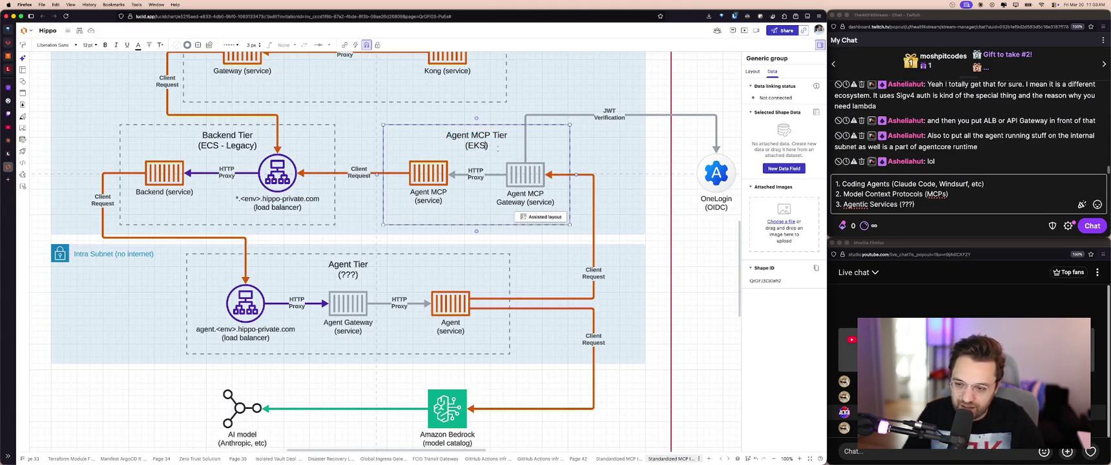
click(653, 157)
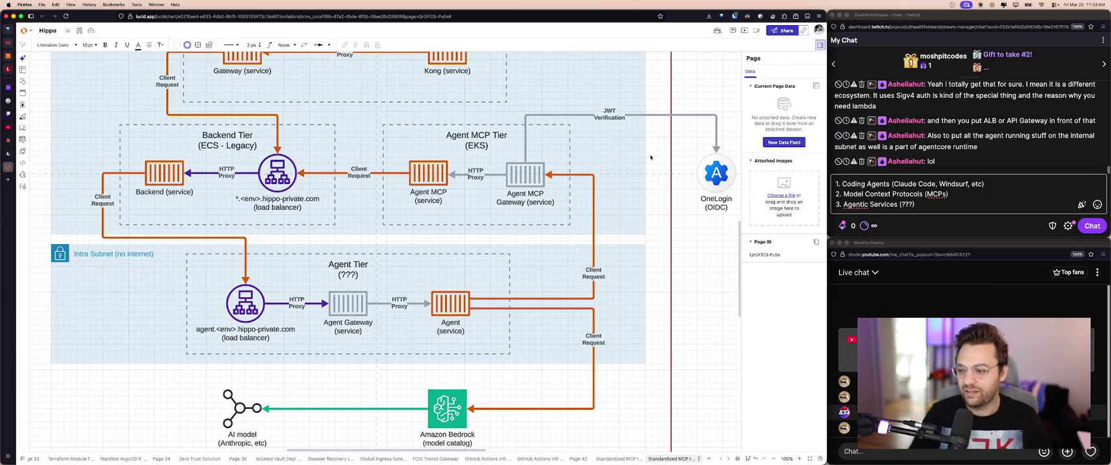
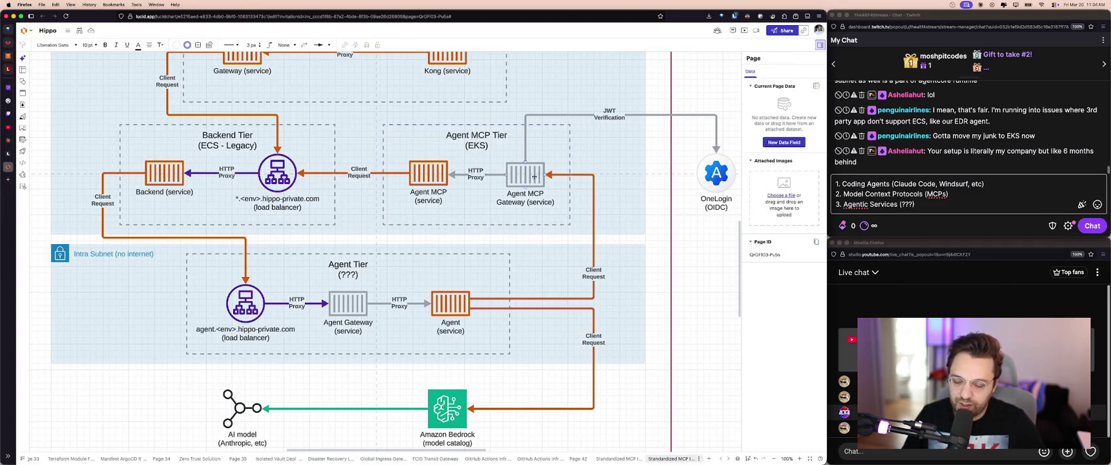
Select the Agent MCP Tier group, then switch to the Amazon Bedrock AgentCore Memory tab.
scroll(544, 173, left, 1)
scroll(544, 173, down, 1)
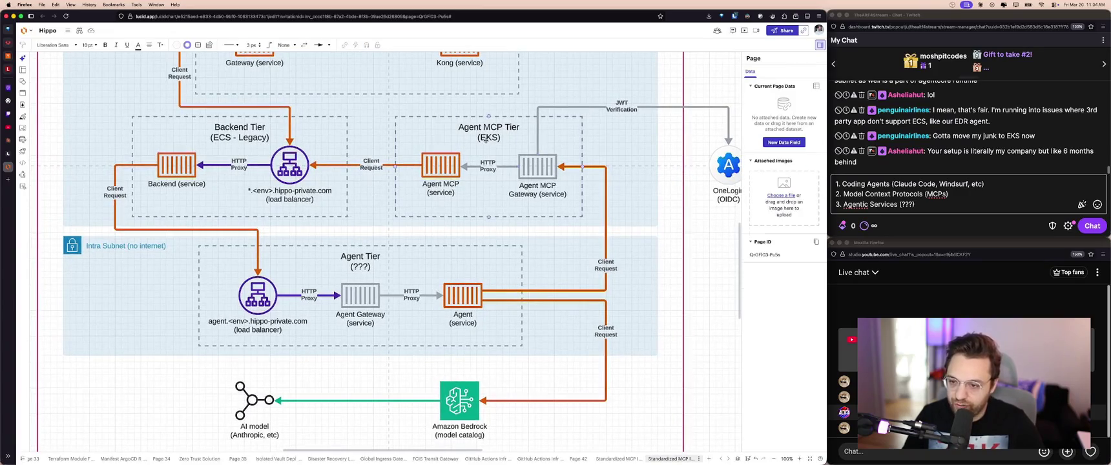
click(481, 145)
mouse_move(9, 139)
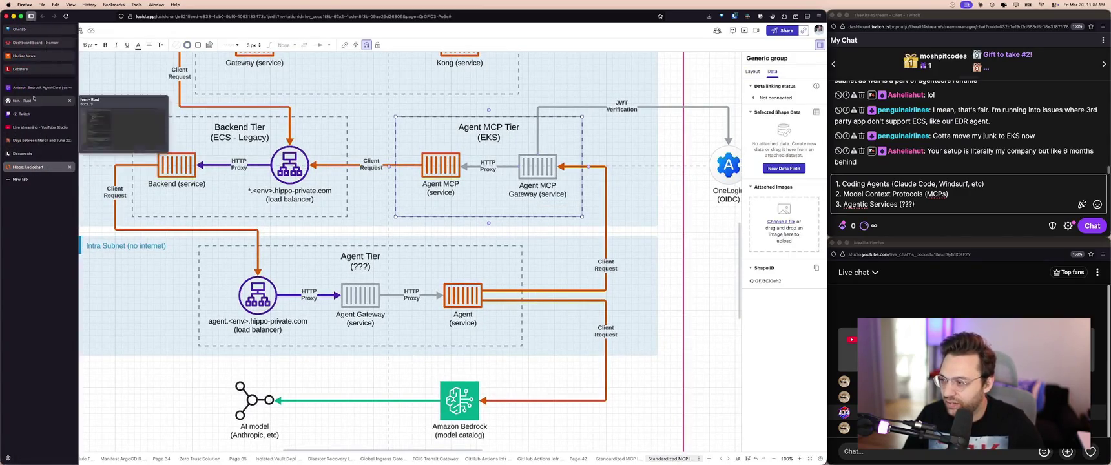
click(32, 87)
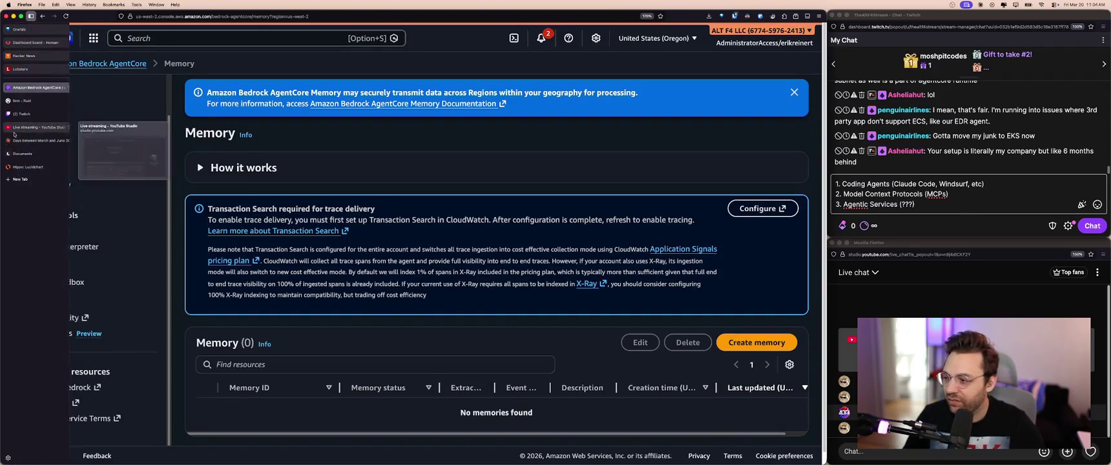
Return to the Lucidchart diagram and select the HTTP Proxy connector in the Agent MCP Tier.
click(33, 167)
click(491, 167)
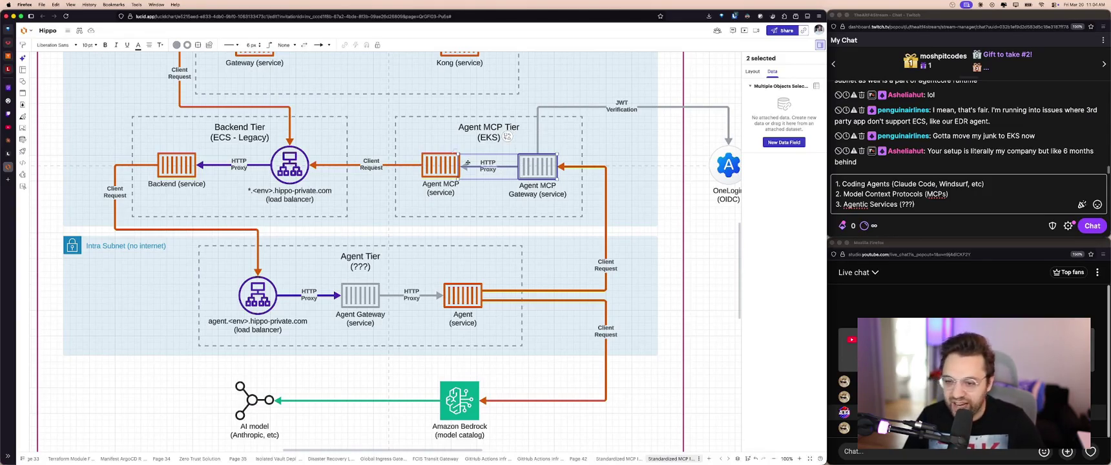
click(441, 166)
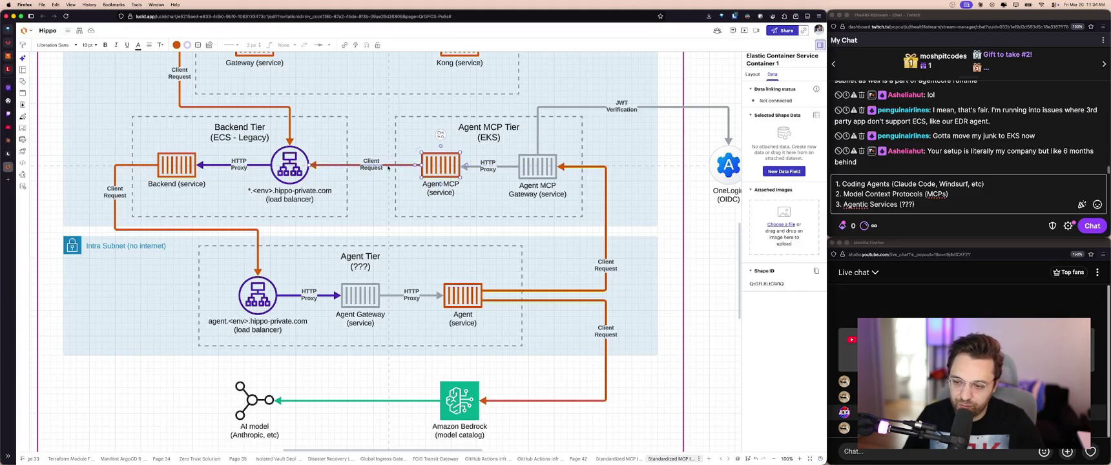
shift+click(388, 166)
click(435, 145)
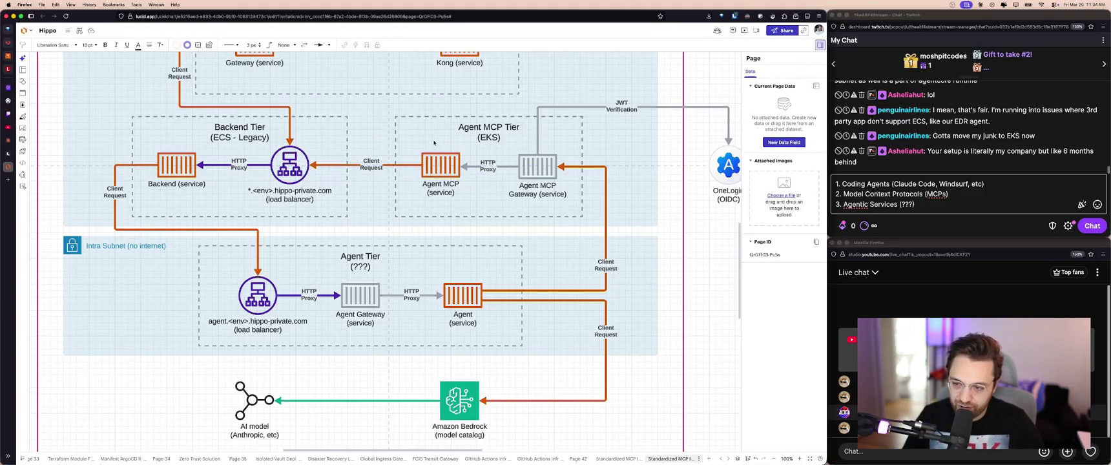
click(431, 165)
drag(410, 134, 449, 192)
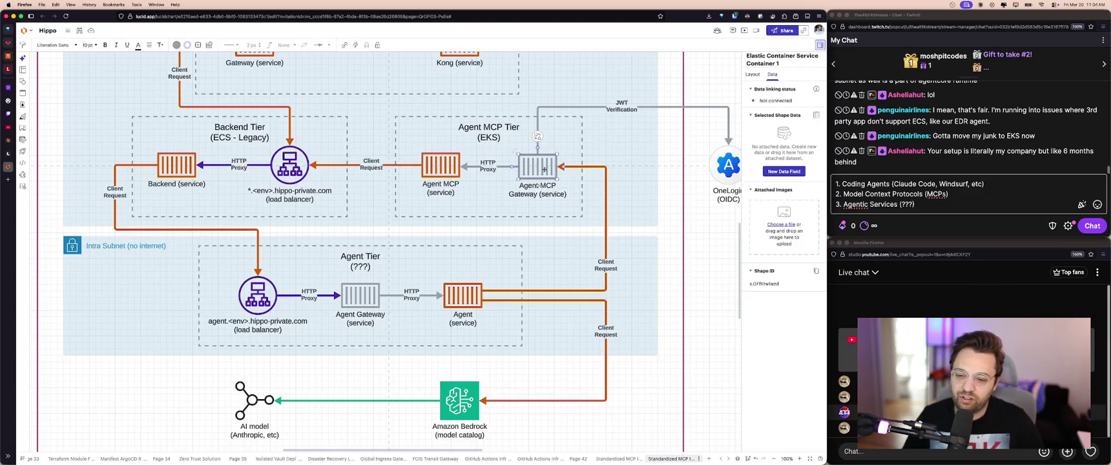
shift+click(499, 169)
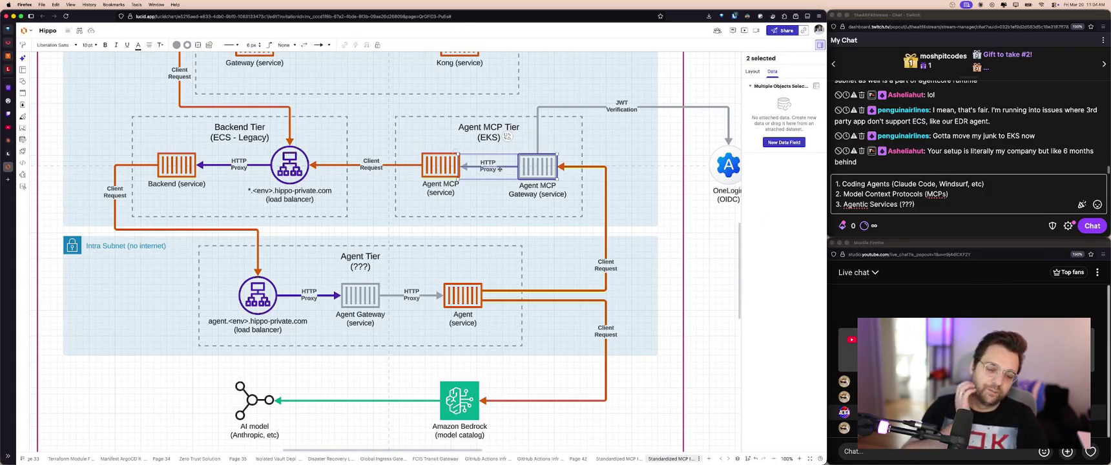
click(637, 182)
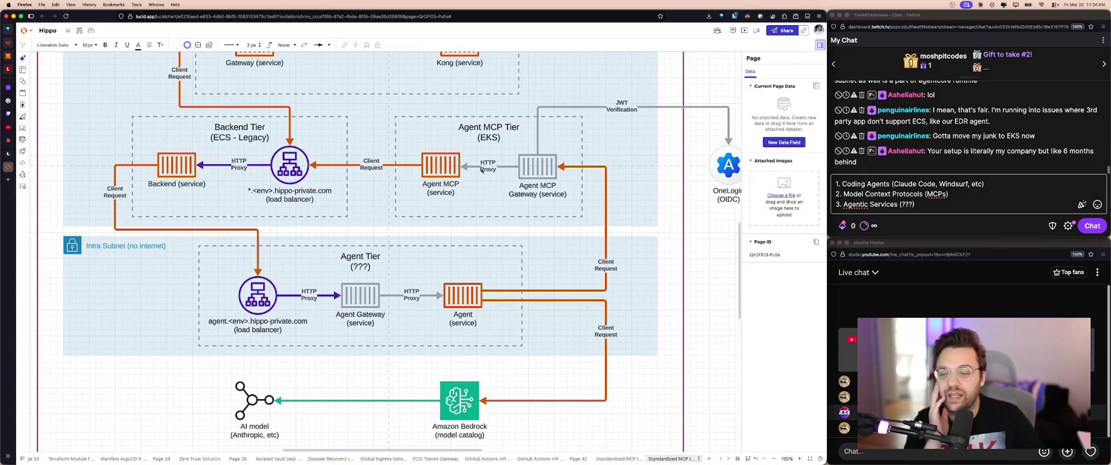
click(283, 166)
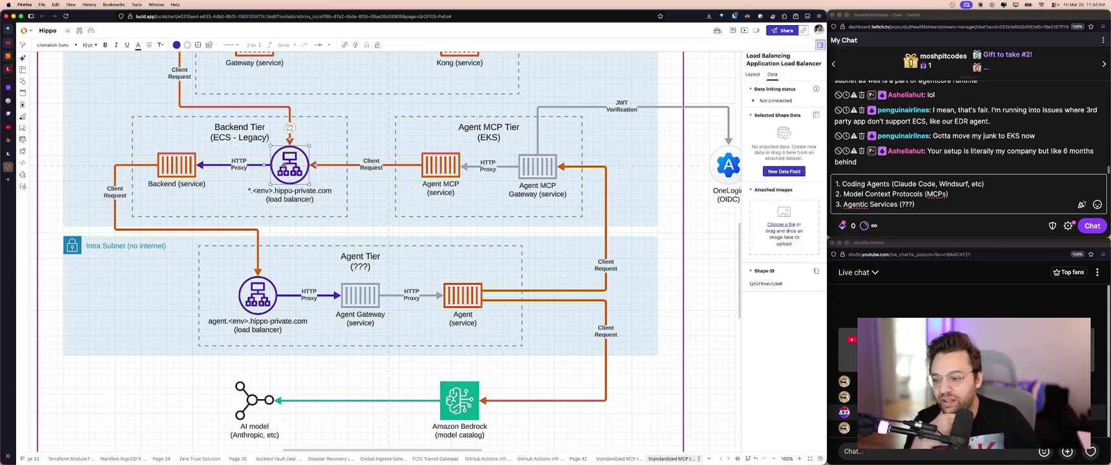
click(173, 168)
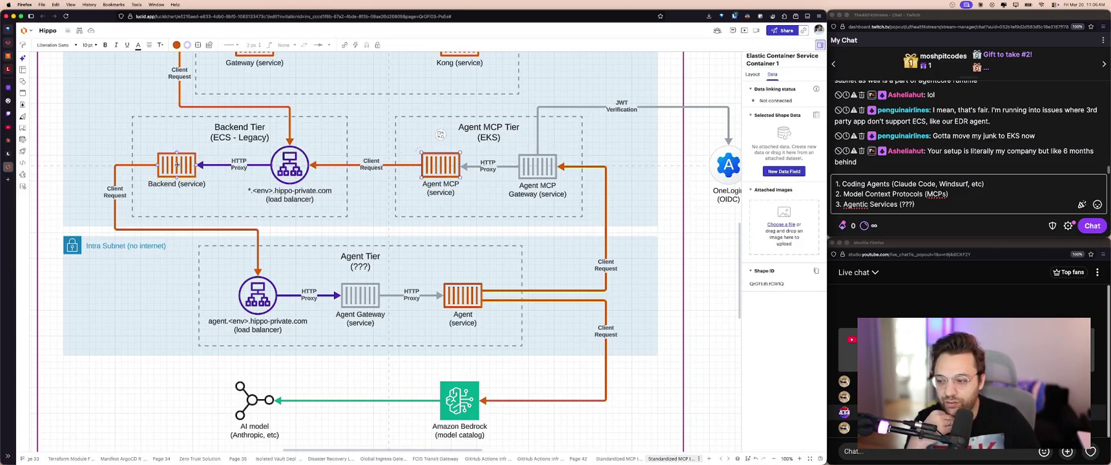
drag(144, 136, 301, 192)
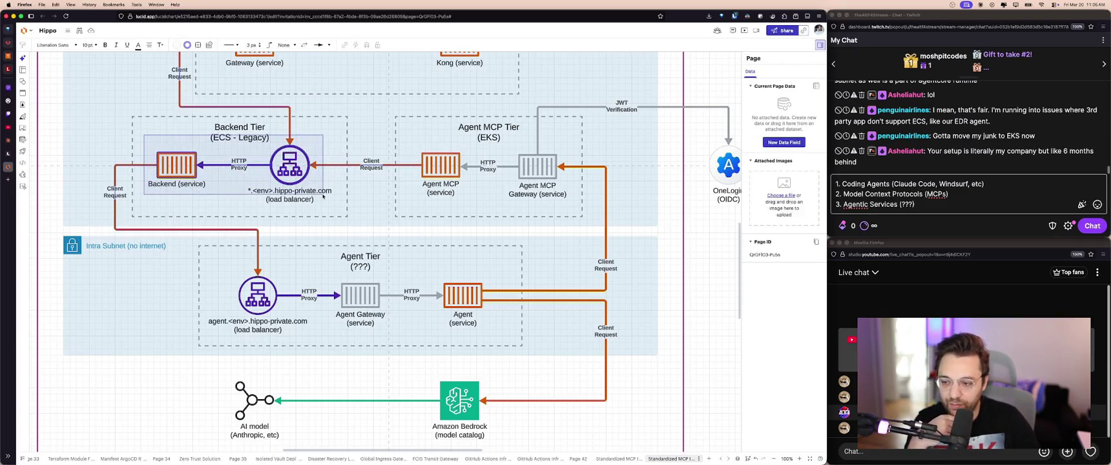
drag(301, 192, 325, 199)
click(361, 179)
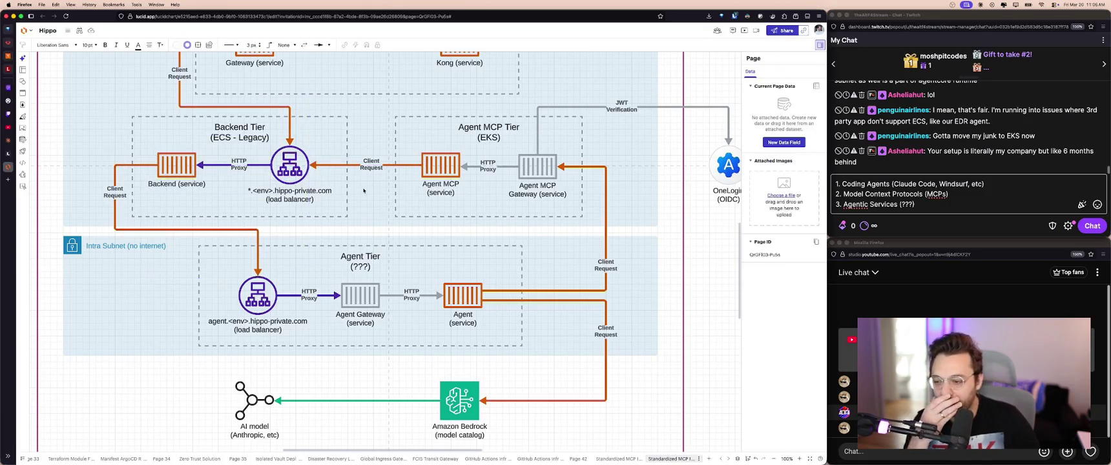
click(432, 168)
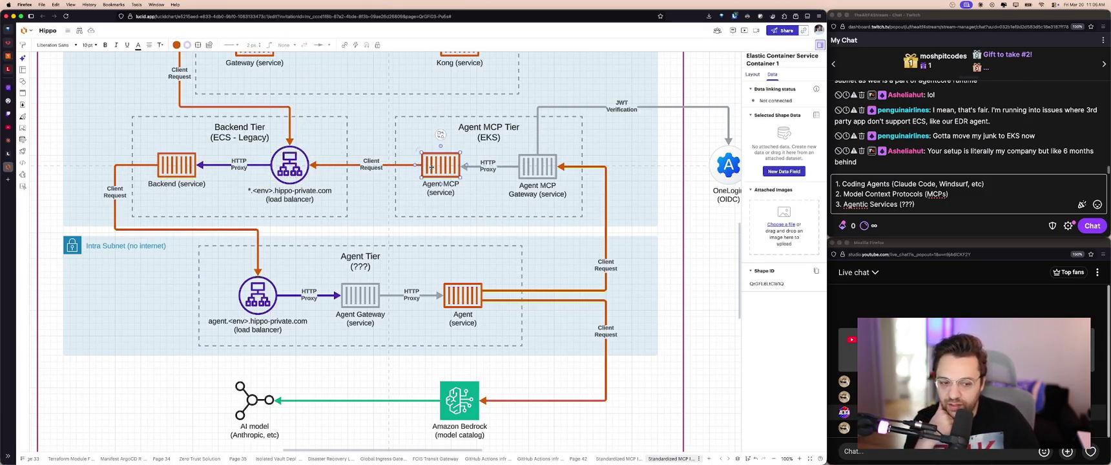
click(441, 145)
click(484, 131)
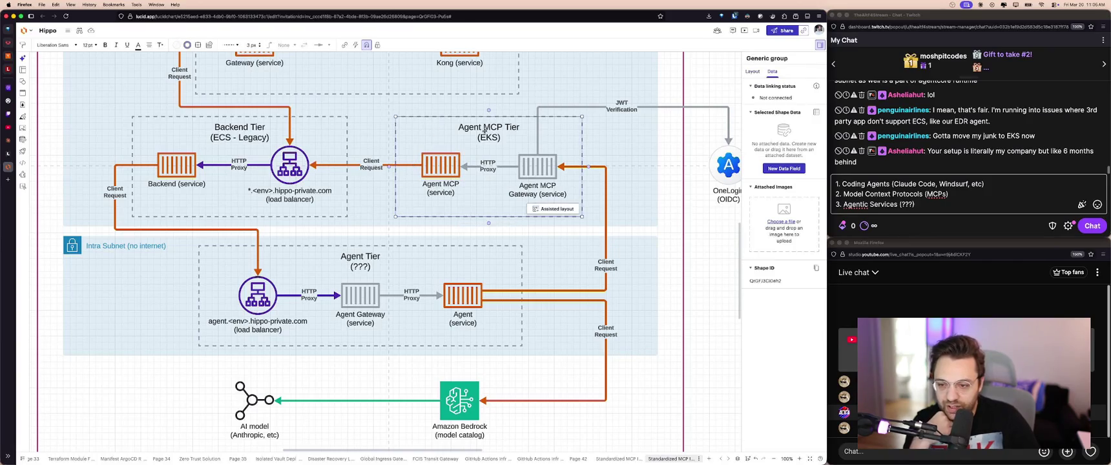
click(447, 167)
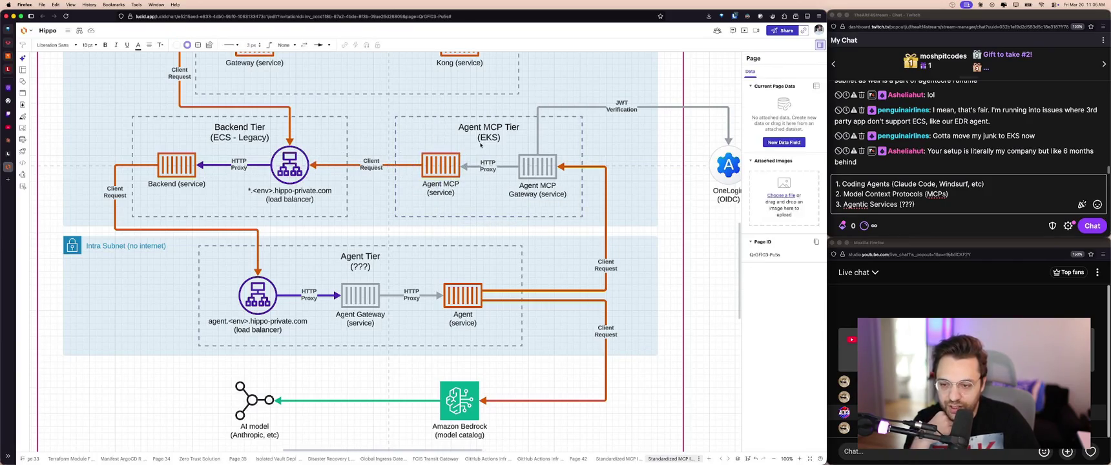
click(448, 167)
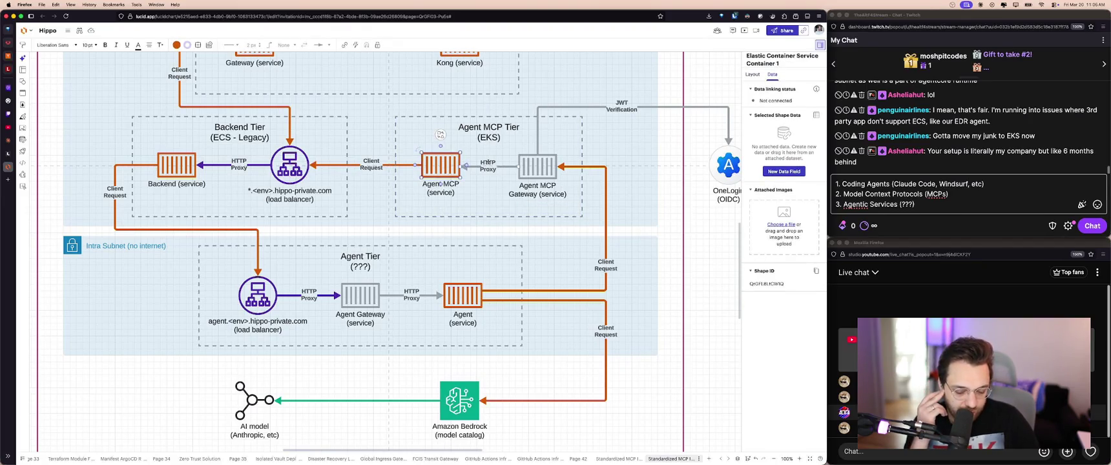
click(536, 166)
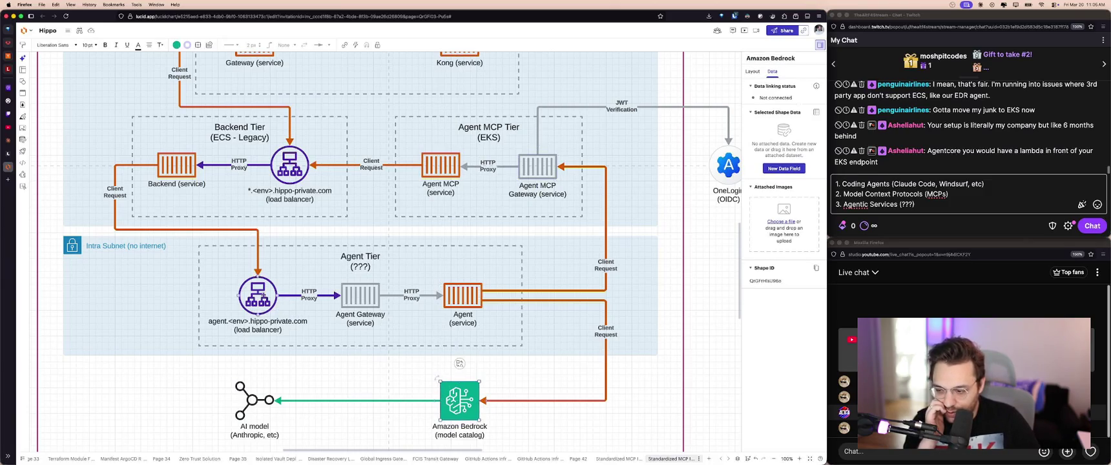
click(253, 405)
click(313, 383)
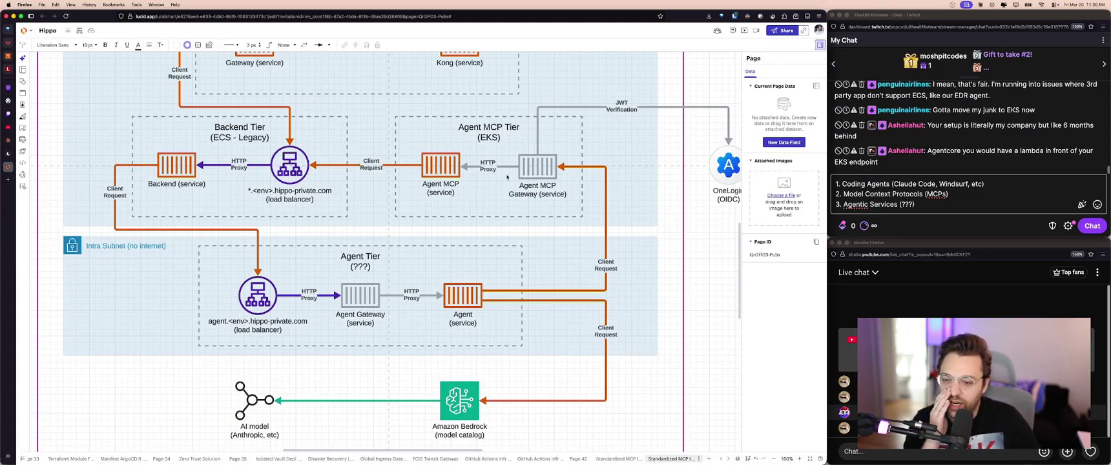
click(522, 168)
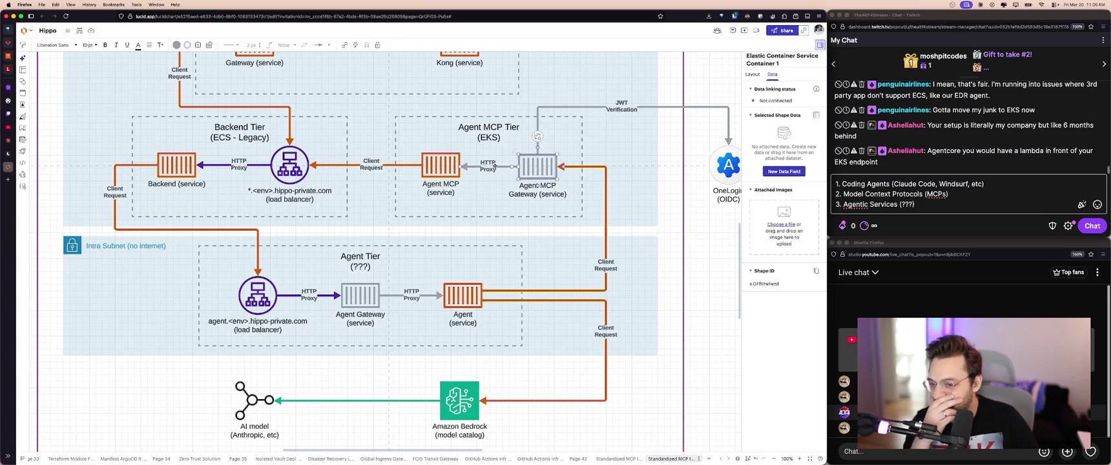
click(390, 246)
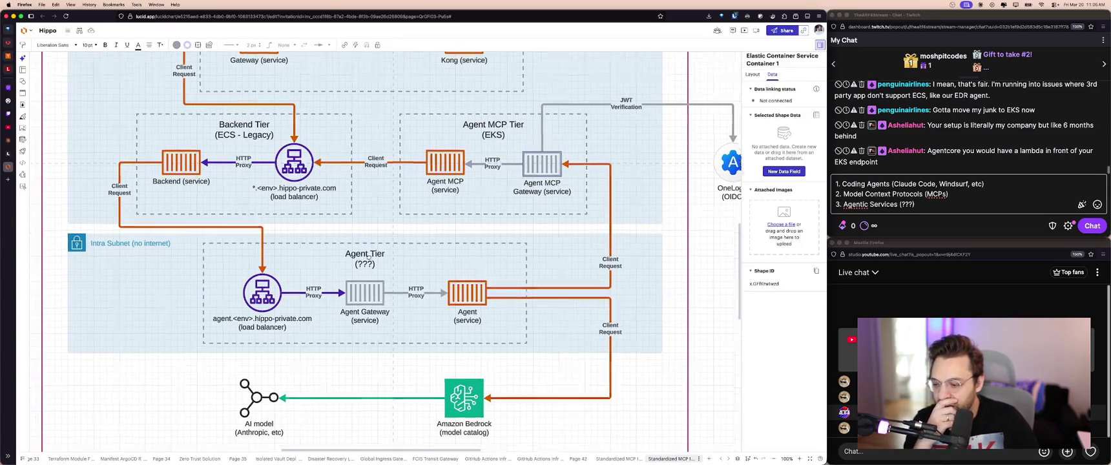
scroll(371, 256, left, 2)
Fill in EKS in the Agent Tier label so it reads Agent Tier (EKS).
click(378, 256)
double_click(378, 257)
text(EKS)
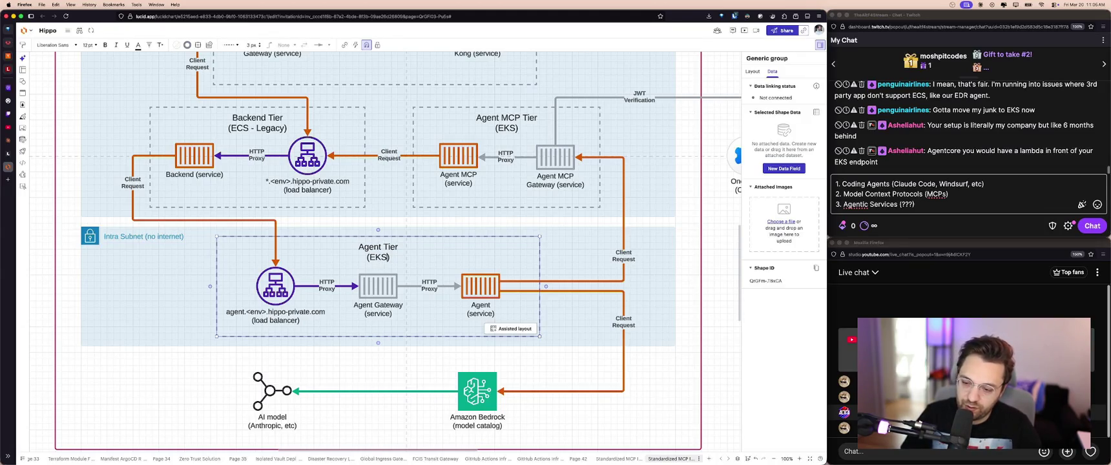
key(Escape)
click(376, 254)
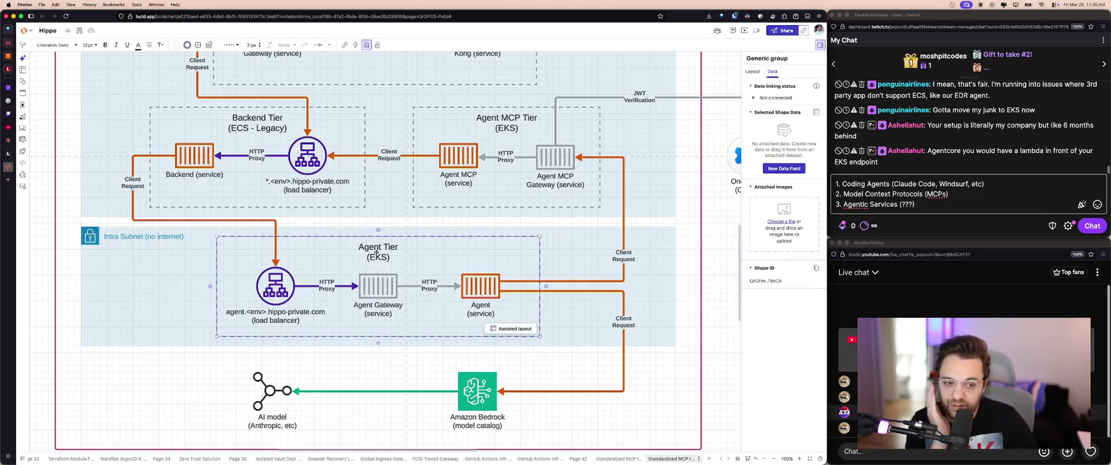
key(Escape)
Check the Agent Gateway and agent load balancer, then open the AWS AgentCore Gateways page.
click(379, 306)
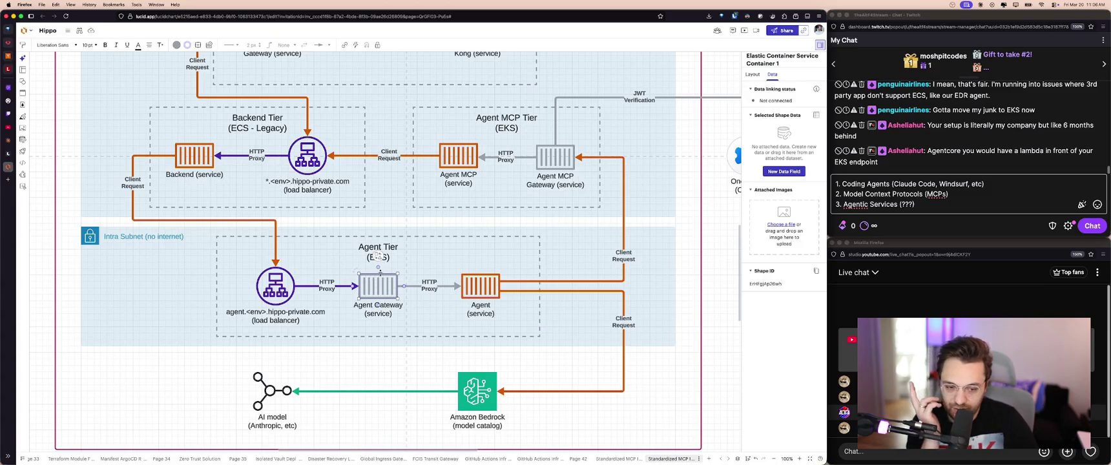
click(275, 288)
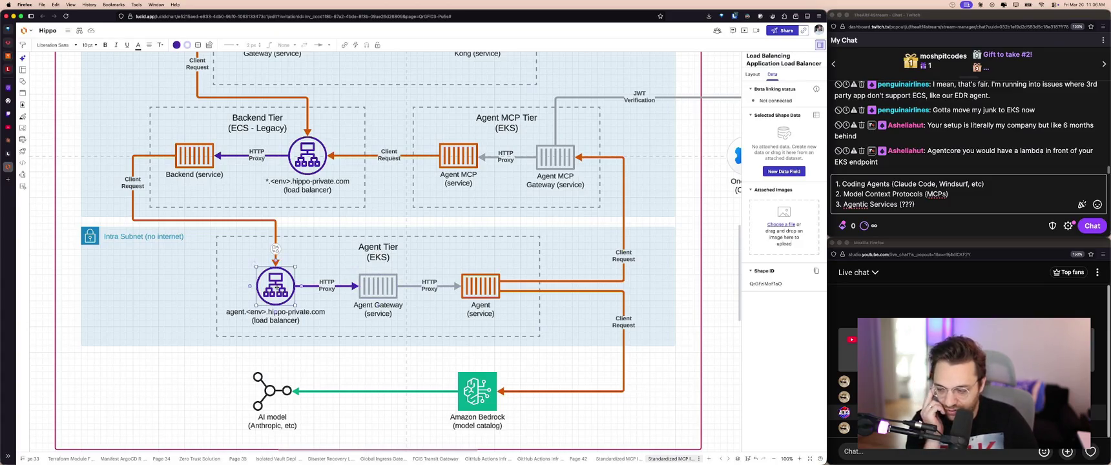
click(381, 284)
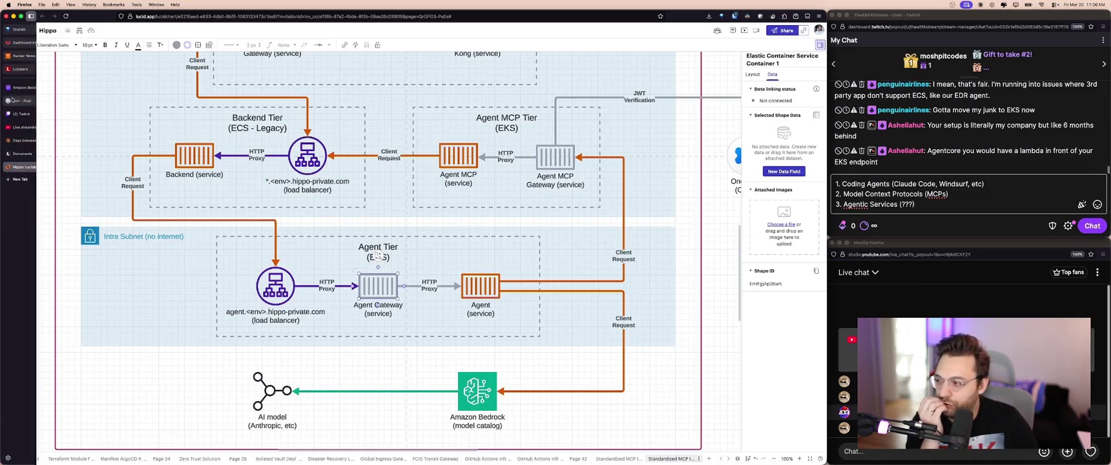
click(39, 87)
click(49, 153)
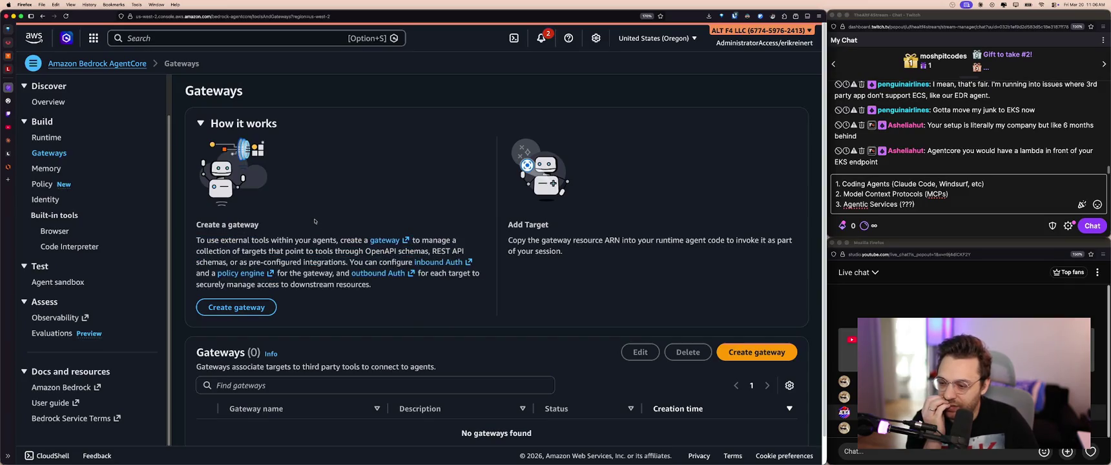
Back in Lucidchart, select Agent Gateway, its HTTP Proxy connector and the Agent MCP Gateway shape.
drag(307, 229, 400, 252)
click(361, 284)
scroll(368, 290, down, 1)
scroll(371, 299, up, 1)
click(8, 167)
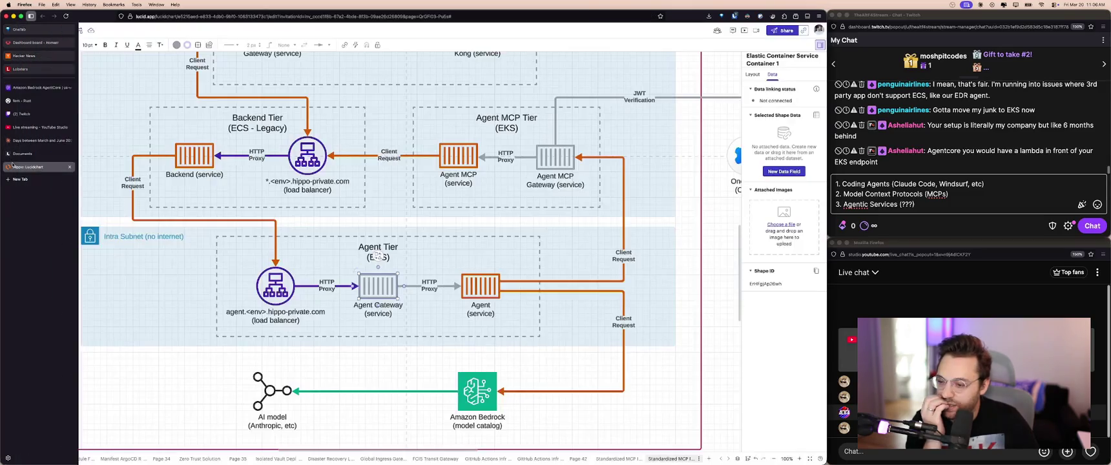
click(372, 289)
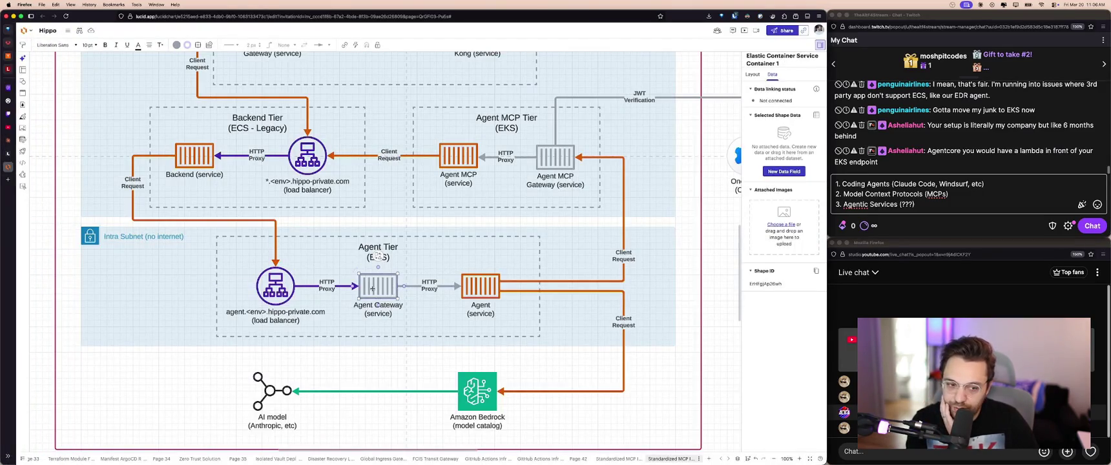
shift+click(430, 286)
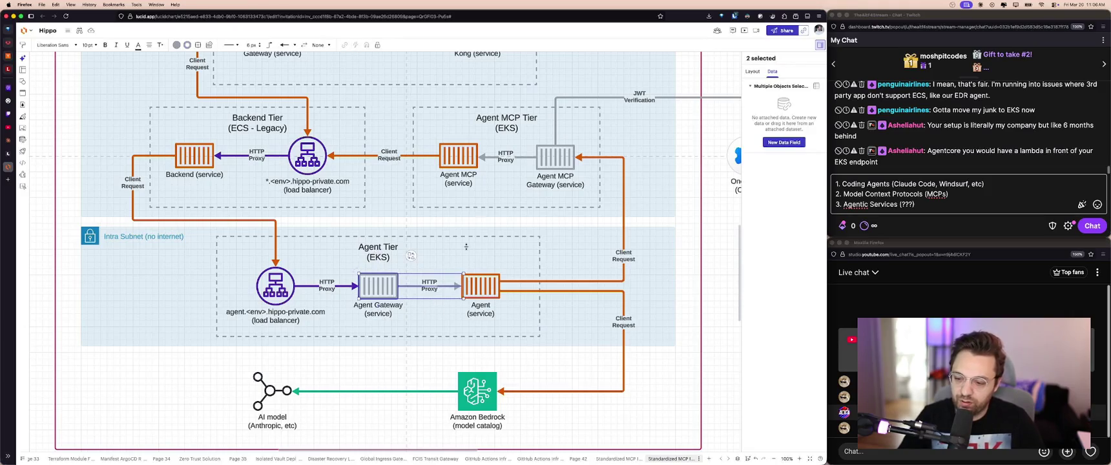
shift+click(560, 157)
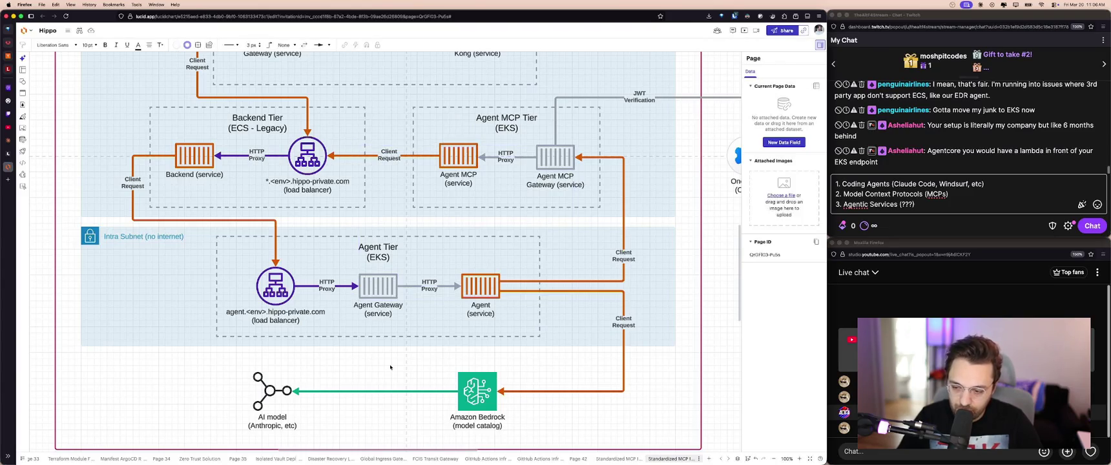
click(25, 88)
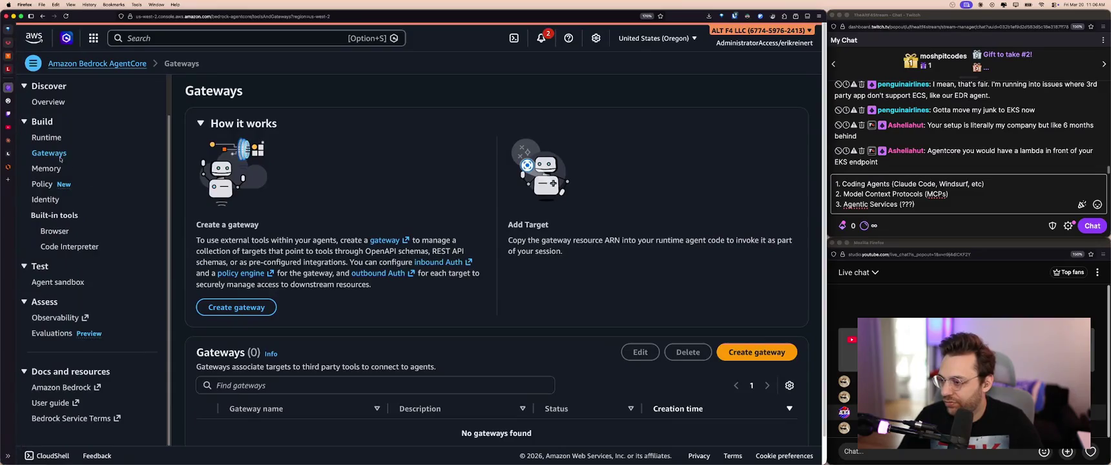
scroll(452, 272, down, 1)
scroll(522, 290, up, 1)
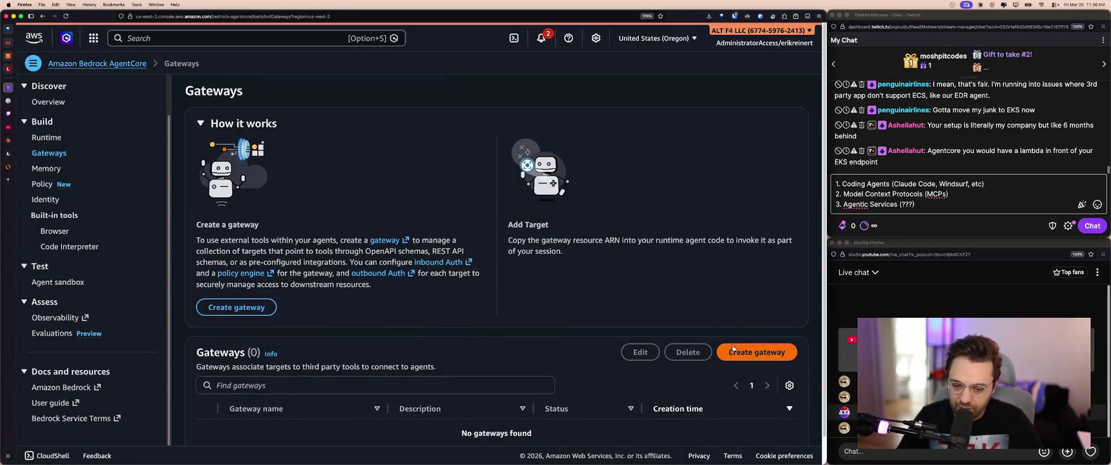
click(757, 352)
scroll(452, 317, down, 10)
scroll(452, 316, down, 5)
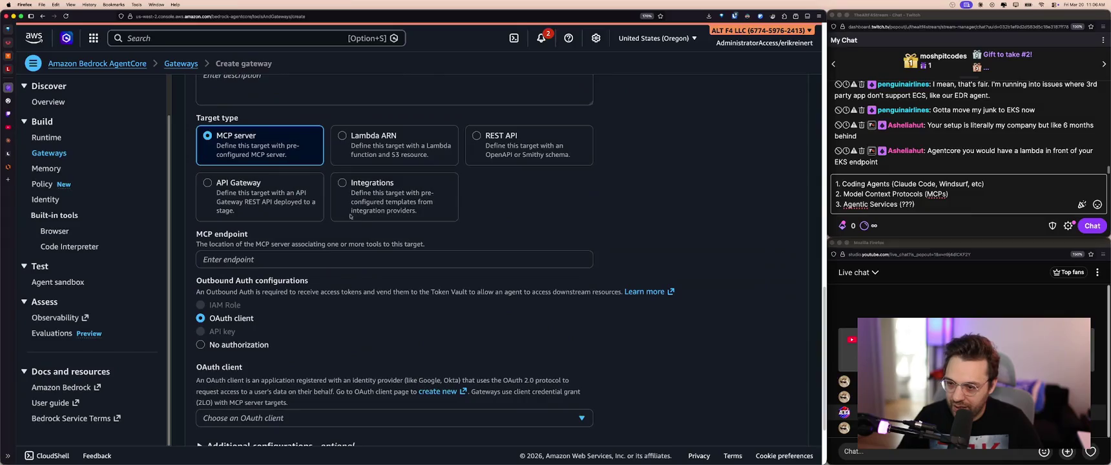
scroll(310, 155, up, 8)
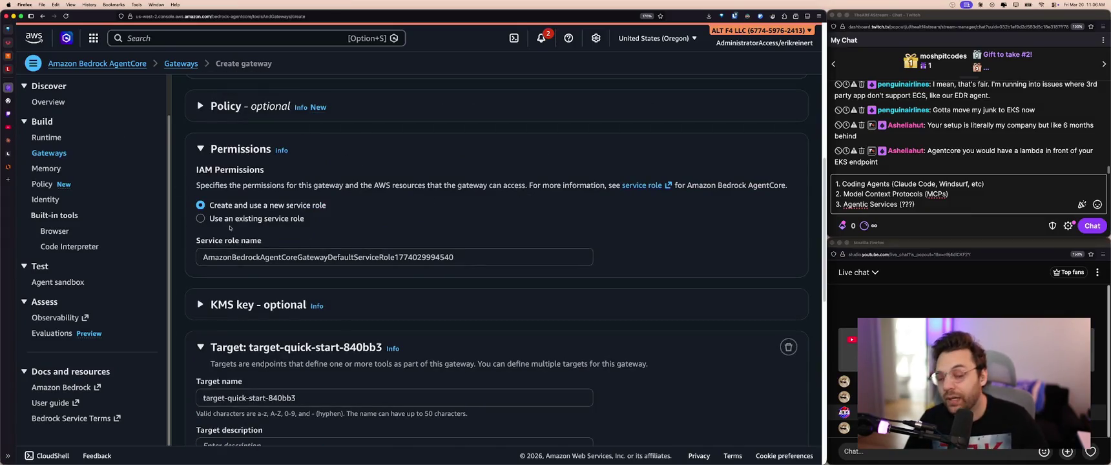
key(super+Left)
key(super+Left)
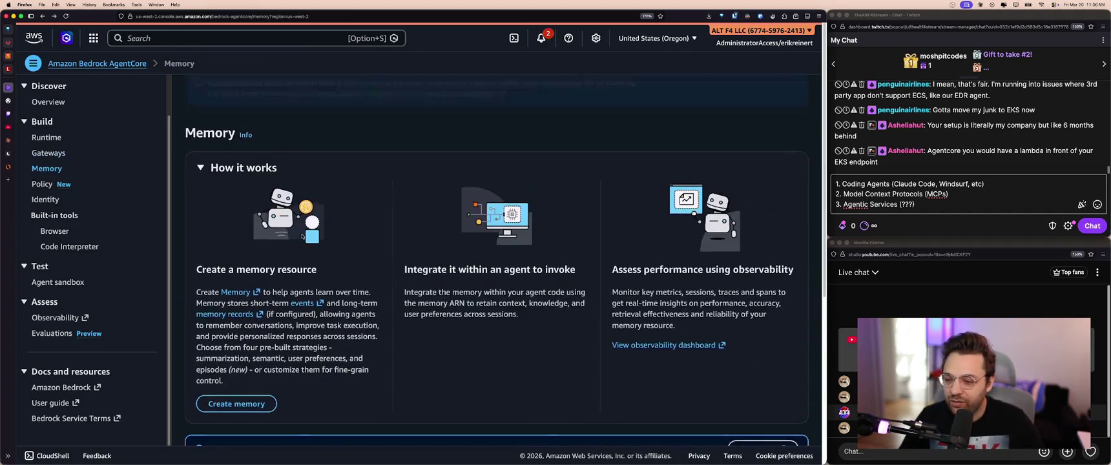
click(7, 167)
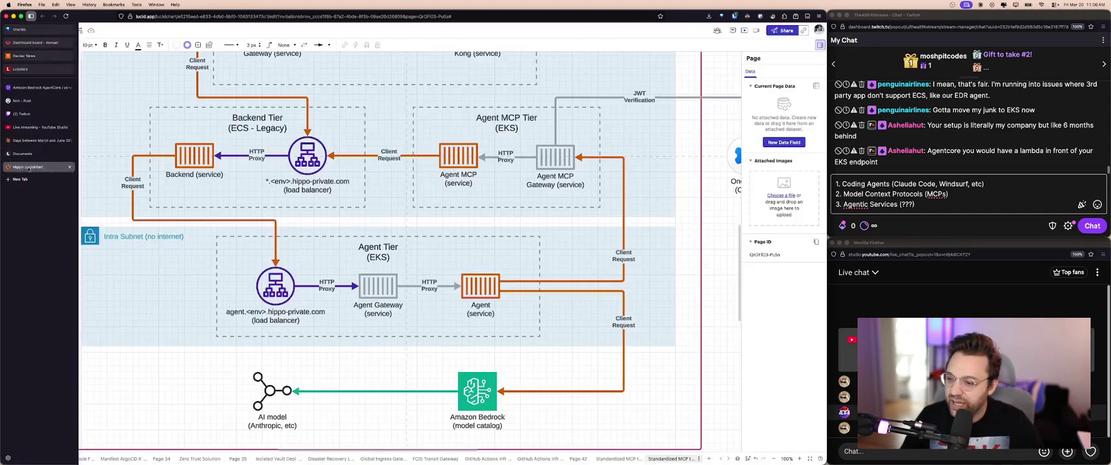
Inspect the Agent Gateway, HTTP Proxy connector, agent load balancer and Agent shapes, then deselect.
click(376, 283)
shift+click(413, 286)
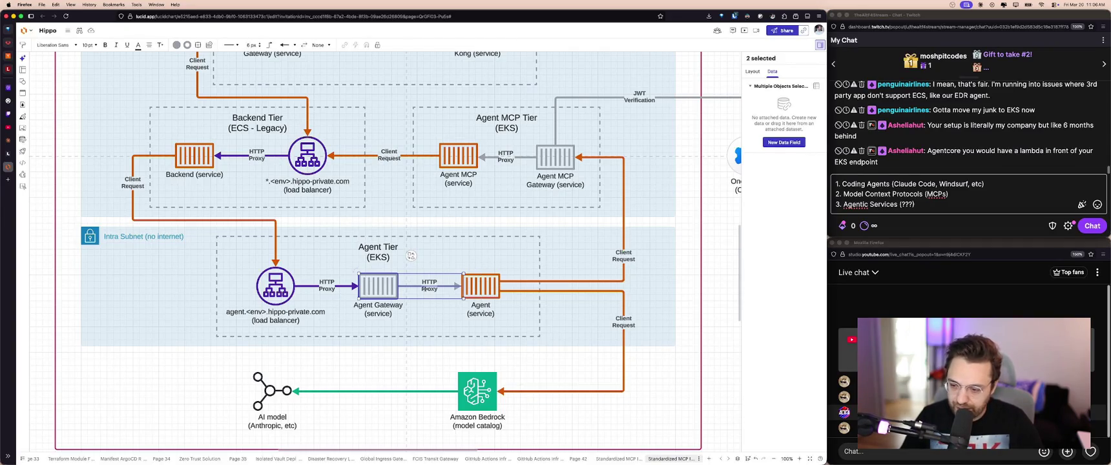
click(269, 287)
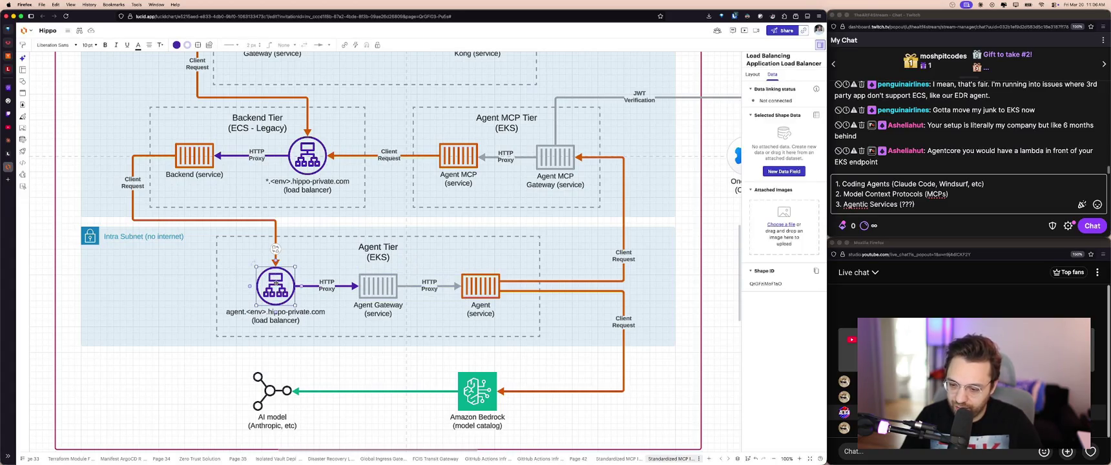
click(382, 284)
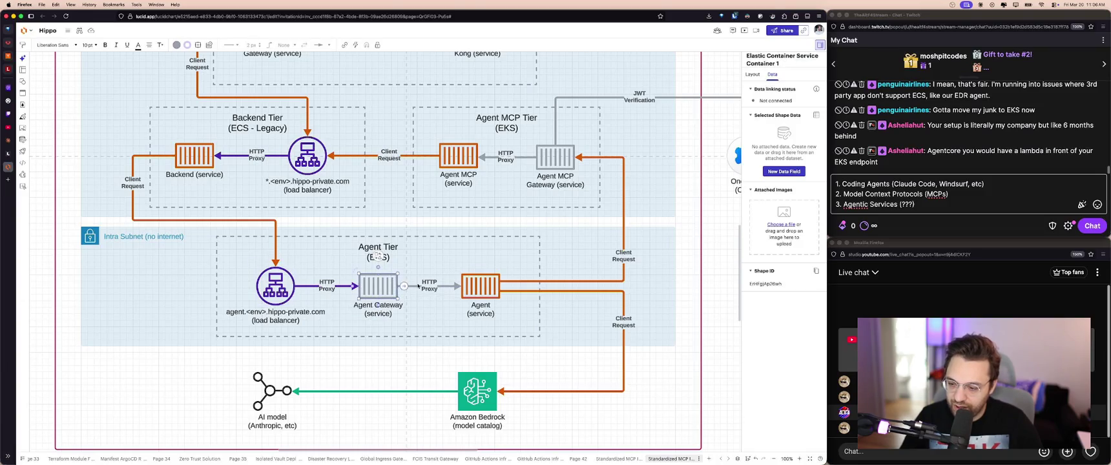
click(480, 285)
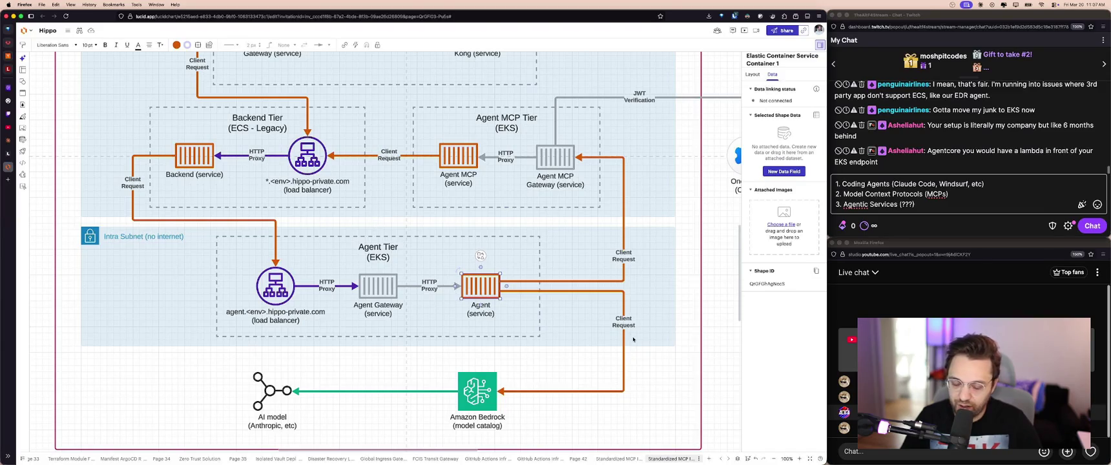
scroll(519, 227, up, 1)
click(519, 227)
scroll(518, 227, up, 1)
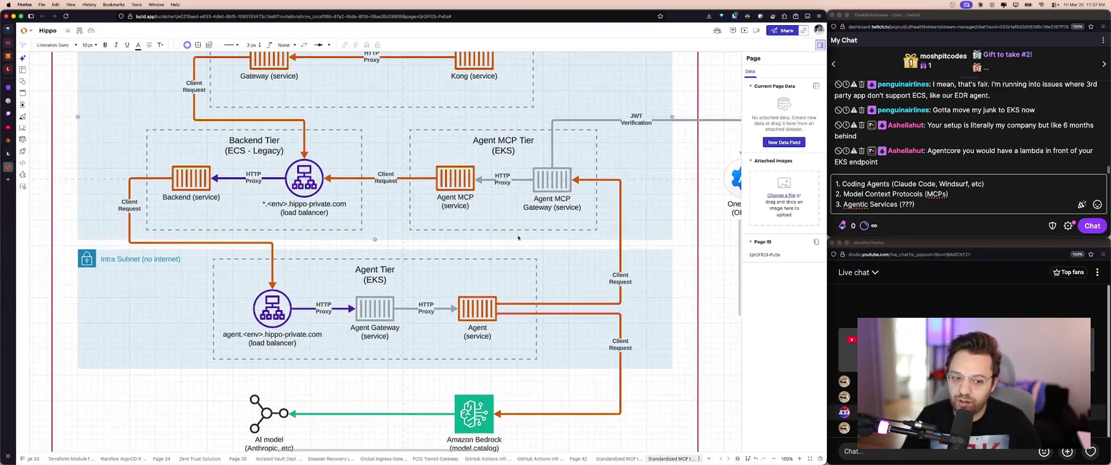
scroll(253, 199, up, 2)
scroll(253, 199, up, 5)
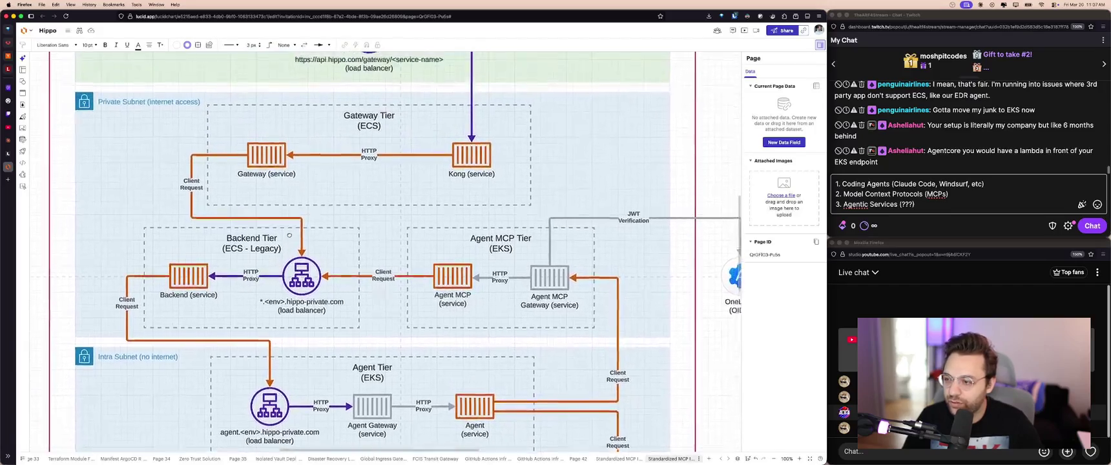
scroll(258, 161, up, 5)
scroll(263, 129, up, 2)
scroll(262, 128, left, 10)
scroll(263, 129, left, 1)
click(316, 132)
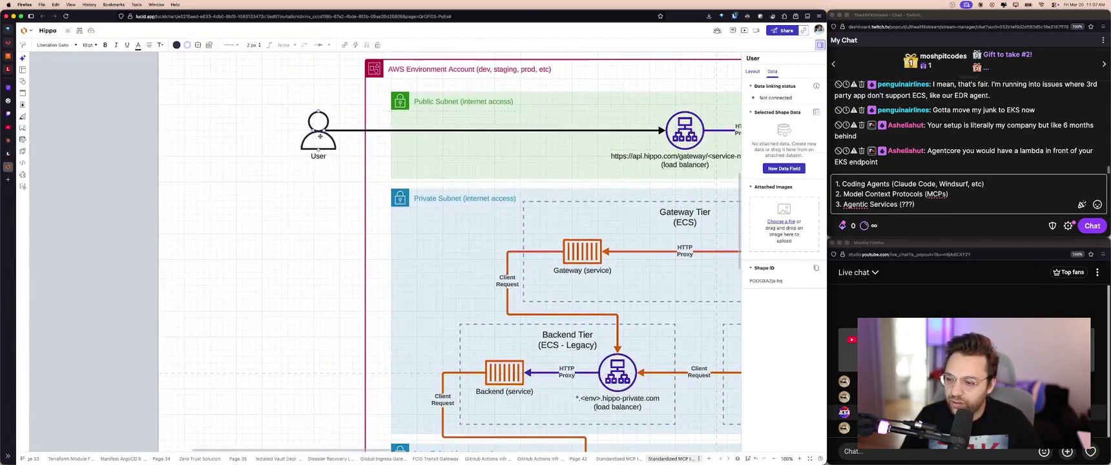
scroll(304, 142, right, 1)
scroll(300, 150, right, 6)
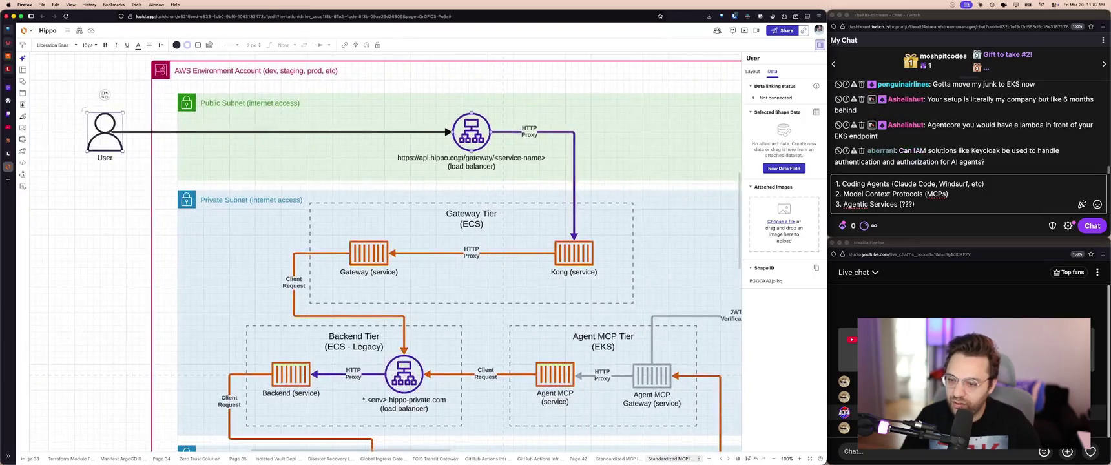
click(471, 132)
double_click(478, 157)
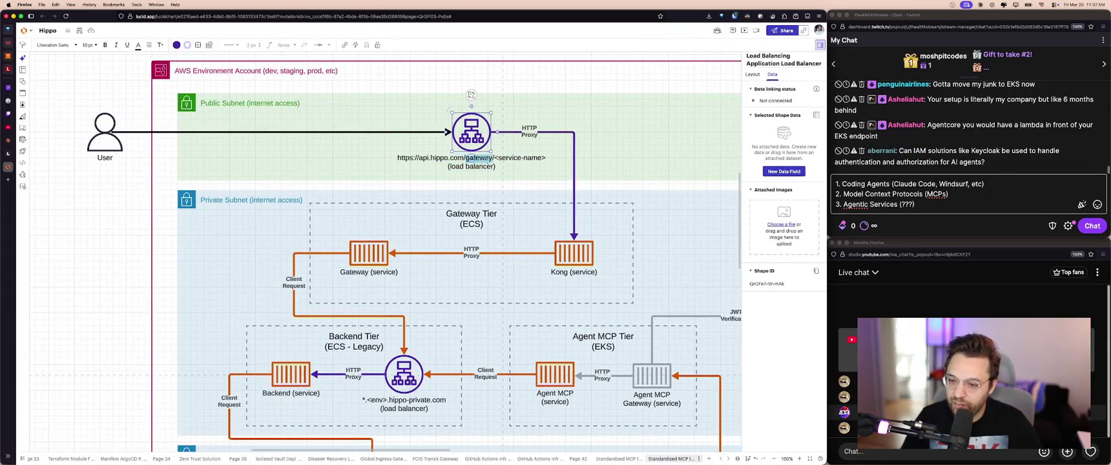
drag(495, 158, 553, 160)
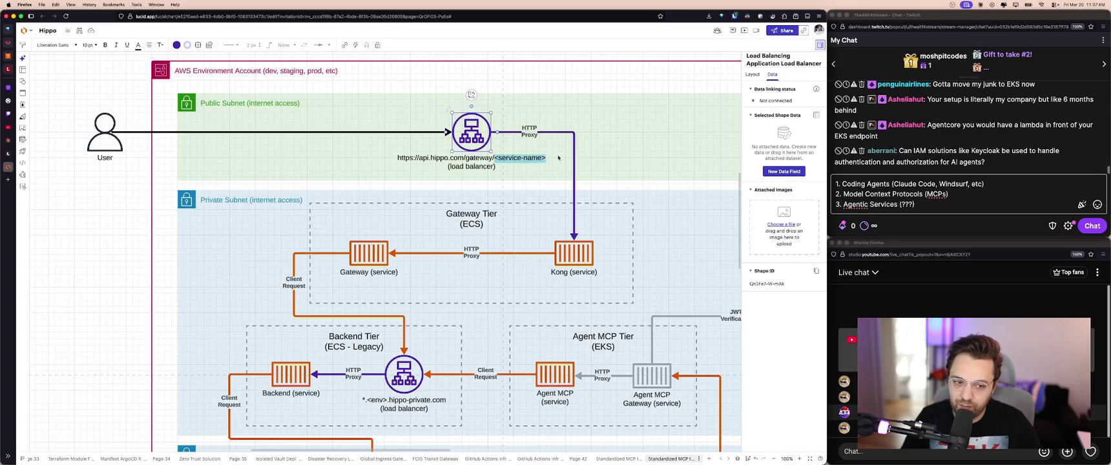
scroll(595, 150, right, 3)
click(409, 134)
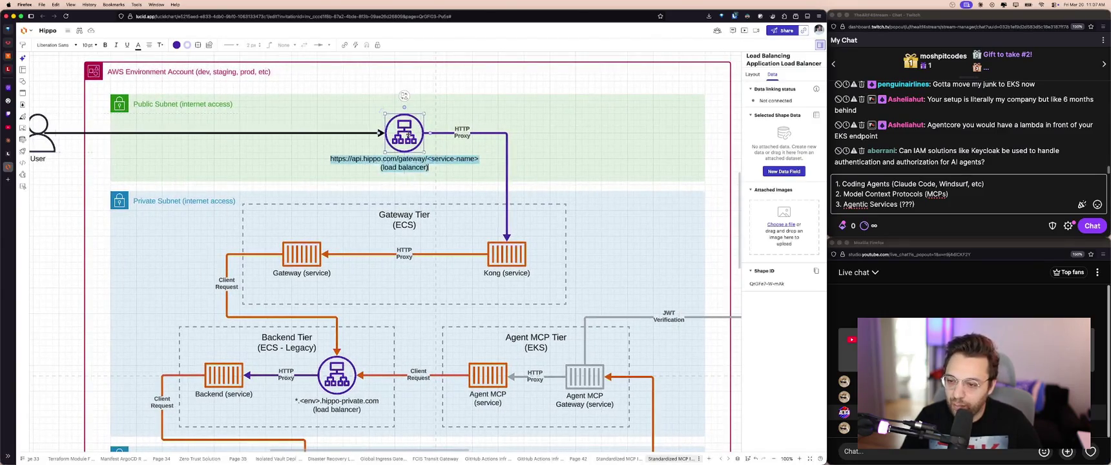
drag(428, 159, 489, 159)
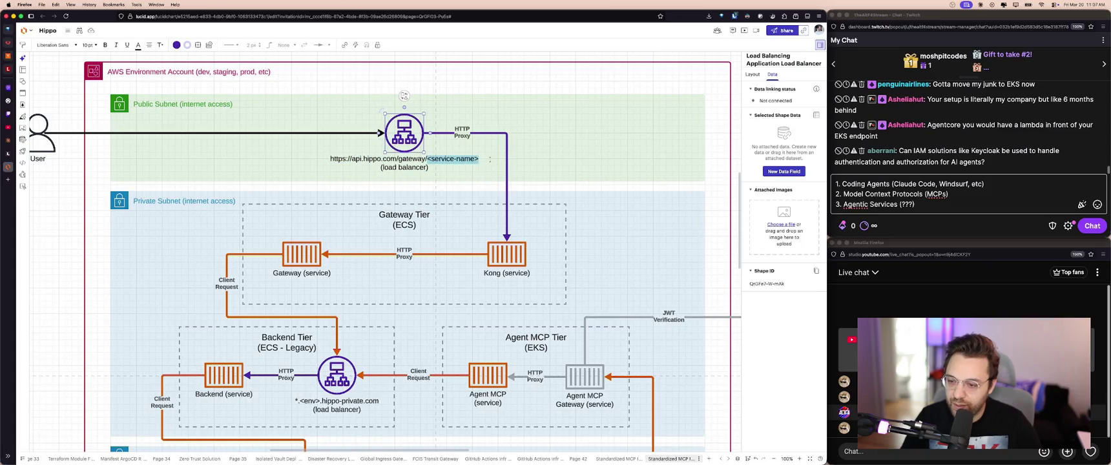
click(444, 56)
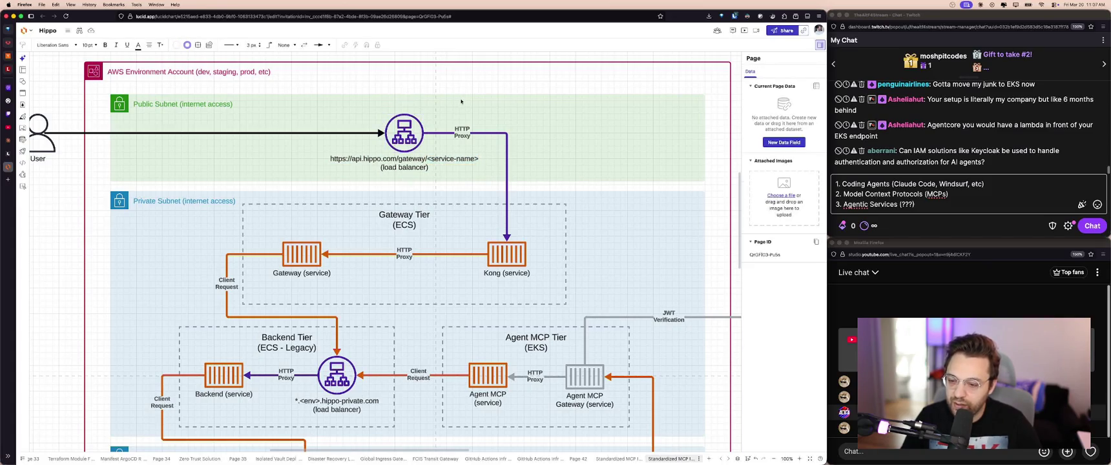
scroll(439, 100, down, 1)
scroll(400, 97, down, 1)
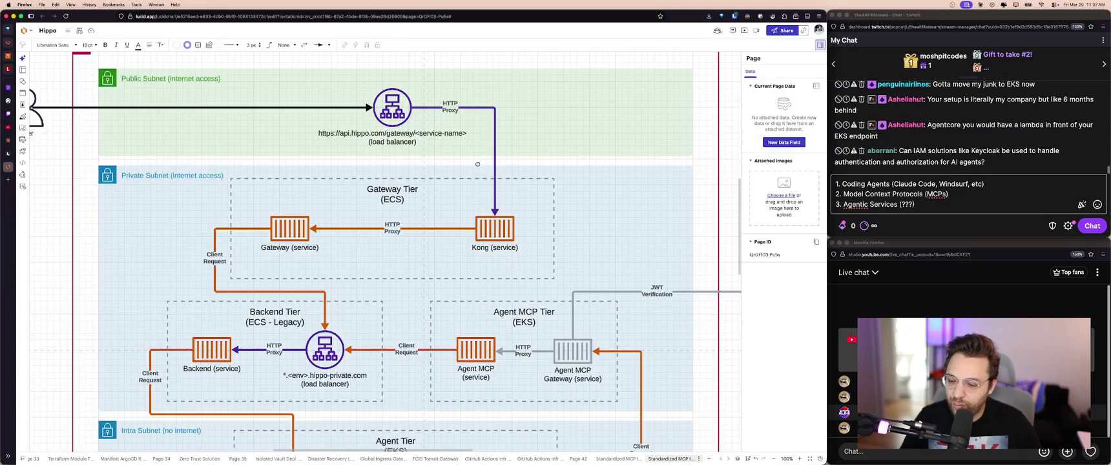
scroll(478, 164, down, 2)
scroll(475, 158, down, 1)
Open the Kong (service) label for editing and select the word Kong, leaving it unchanged.
scroll(471, 154, down, 1)
double_click(469, 151)
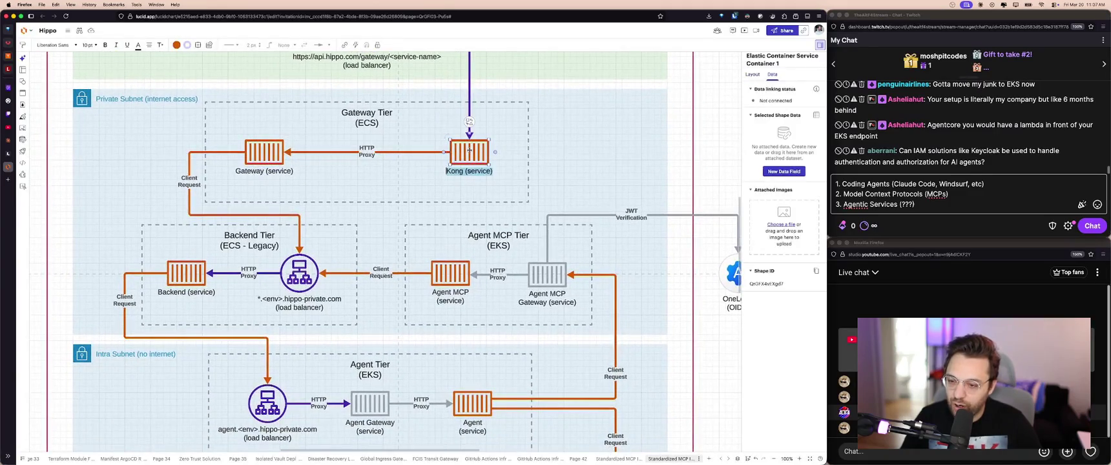
double_click(455, 171)
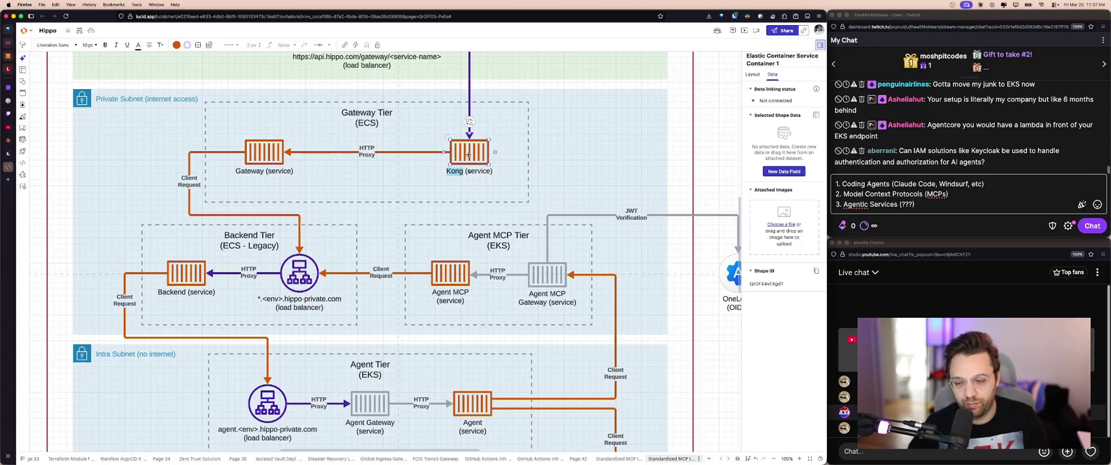
click(466, 155)
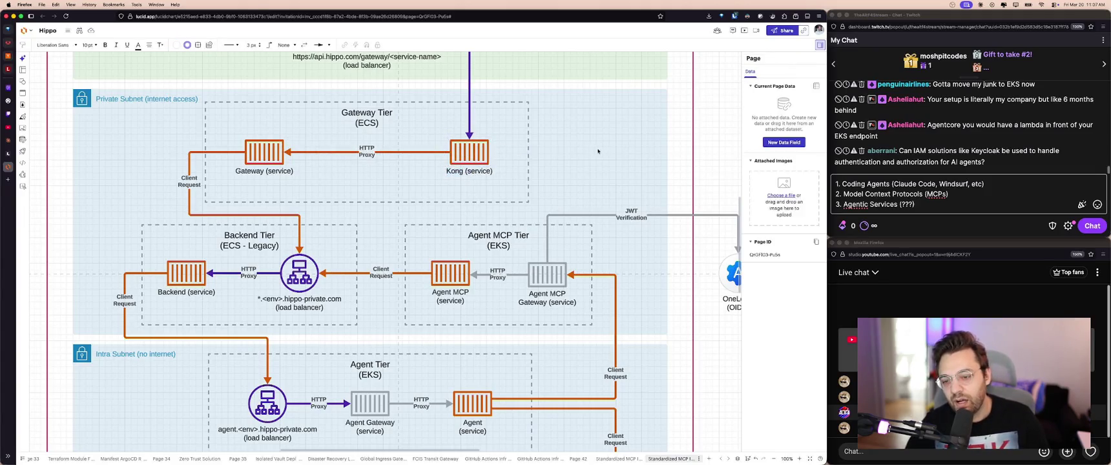
Inspect the public load balancer, Kong service, Gateway service and Agent MCP Gateway shapes.
scroll(460, 145, up, 1)
scroll(453, 132, up, 2)
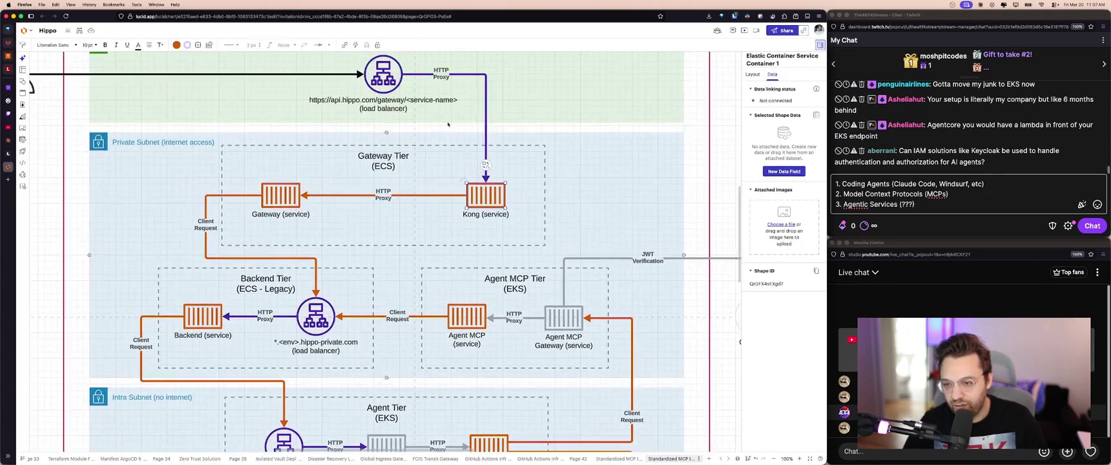
click(383, 97)
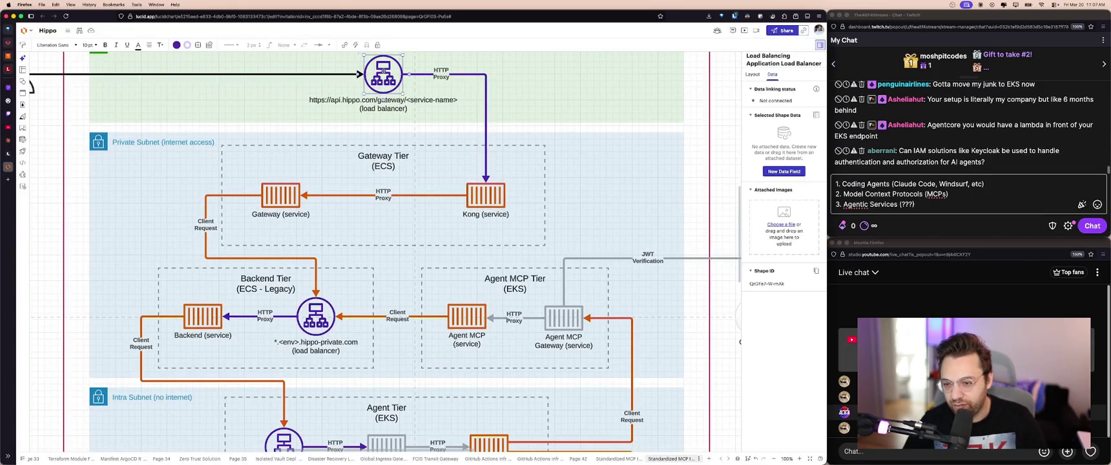
click(492, 189)
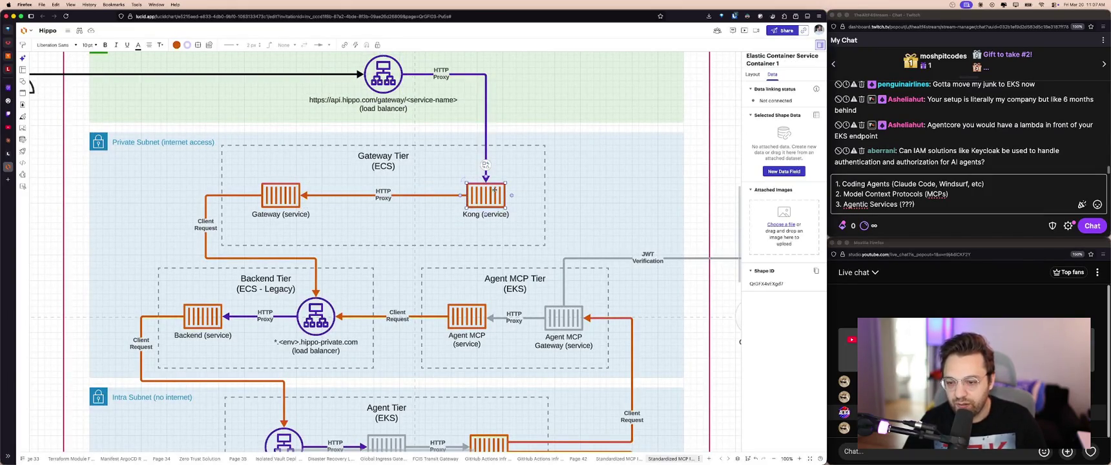
scroll(494, 190, left, 2)
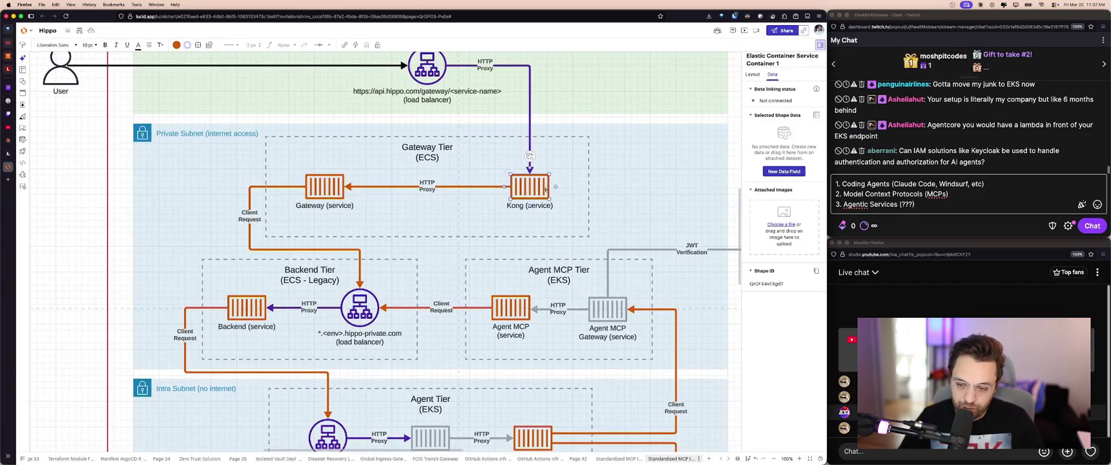
click(318, 190)
scroll(565, 238, right, 5)
scroll(566, 238, down, 2)
click(458, 248)
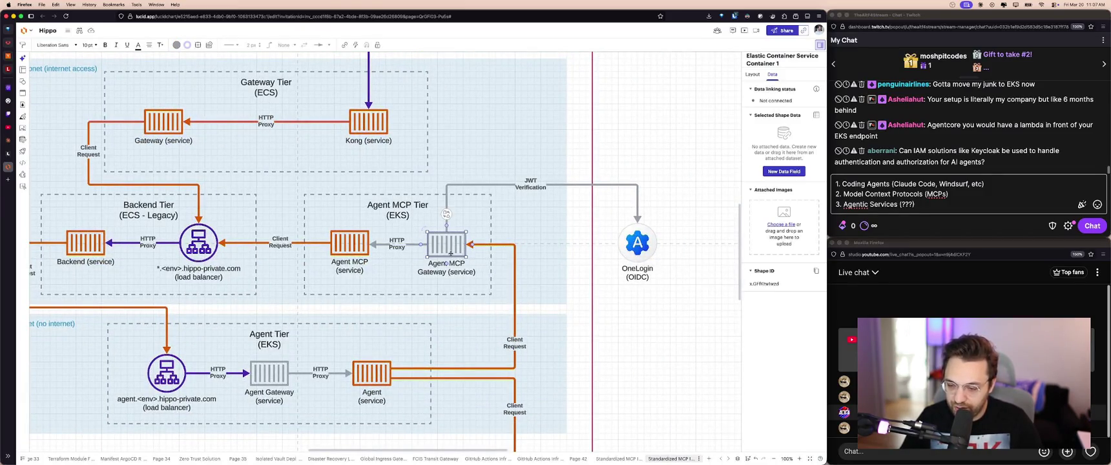
scroll(400, 219, up, 1)
scroll(400, 219, left, 1)
Add ' Gateway' after Kong so the label reads Kong Gateway (service).
double_click(385, 142)
click(386, 154)
text(Gateway)
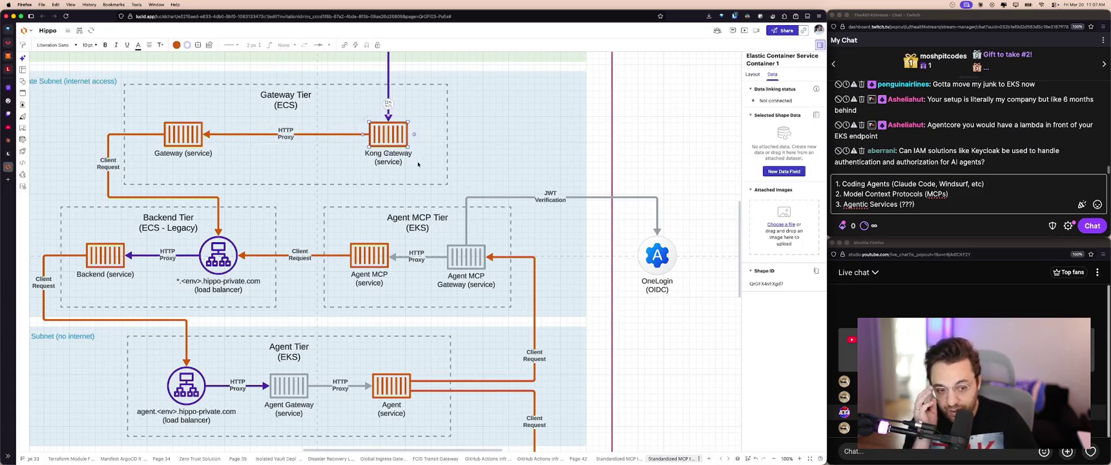
scroll(418, 165, up, 4)
scroll(418, 164, left, 5)
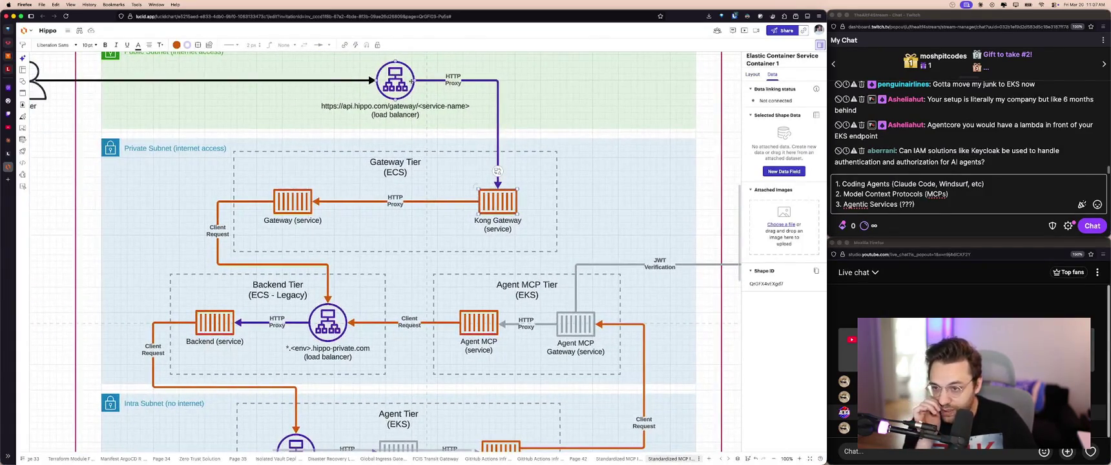
scroll(449, 188, left, 1)
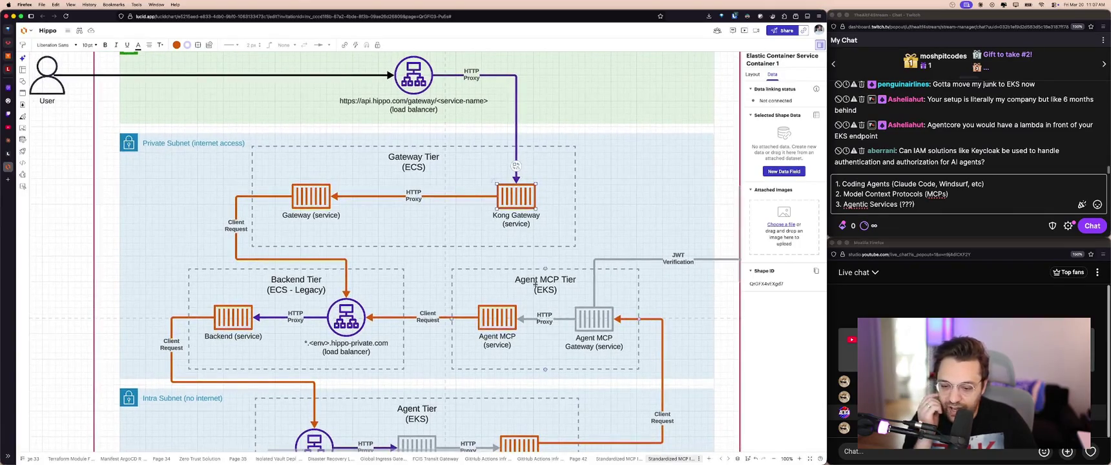
scroll(531, 280, down, 1)
scroll(531, 280, right, 1)
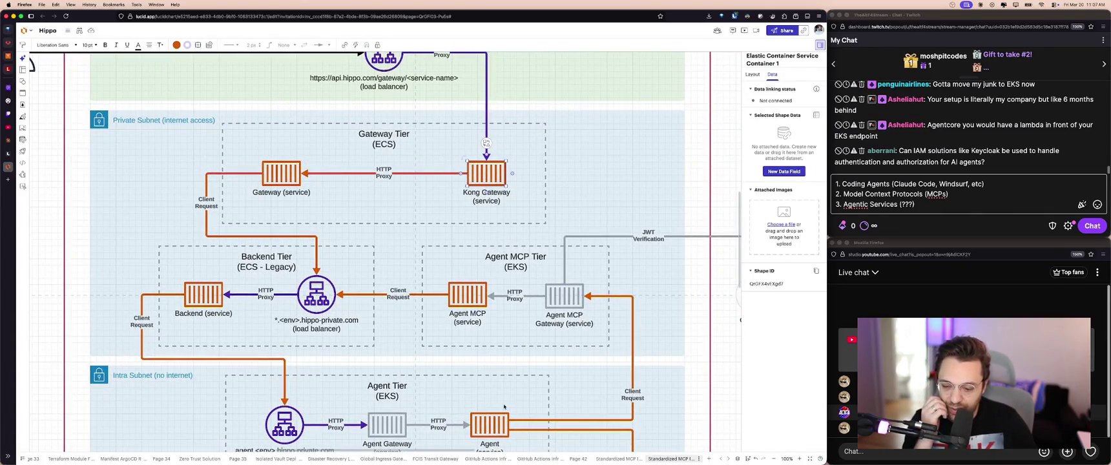
scroll(391, 421, down, 1)
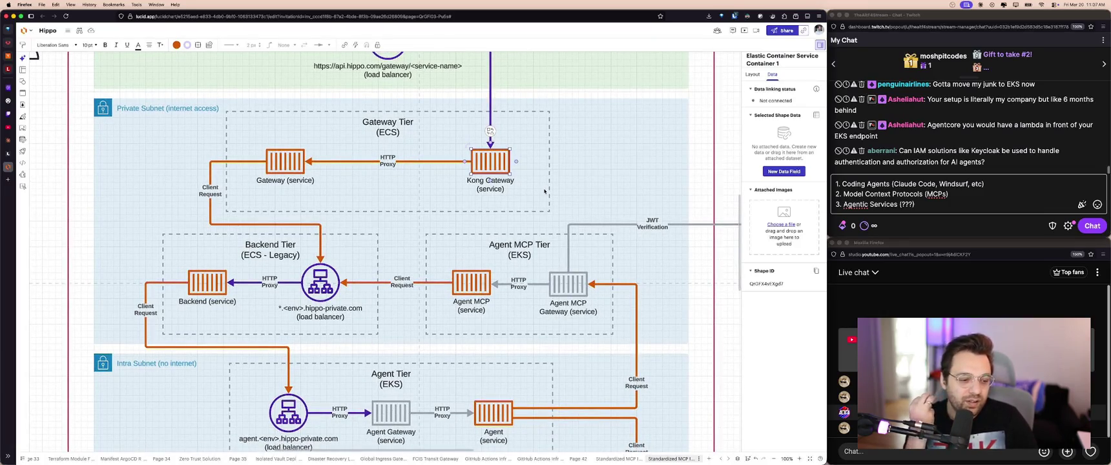
scroll(549, 199, down, 1)
scroll(550, 199, right, 1)
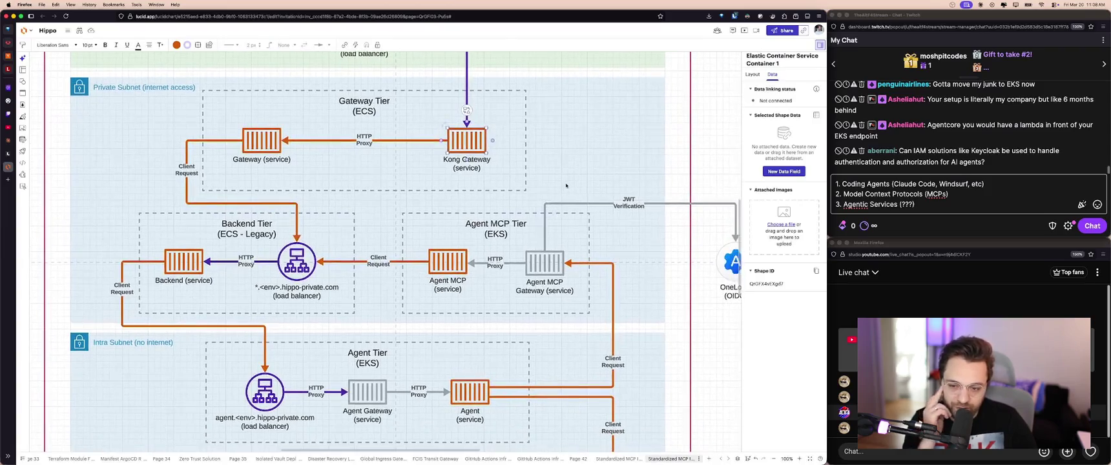
click(572, 160)
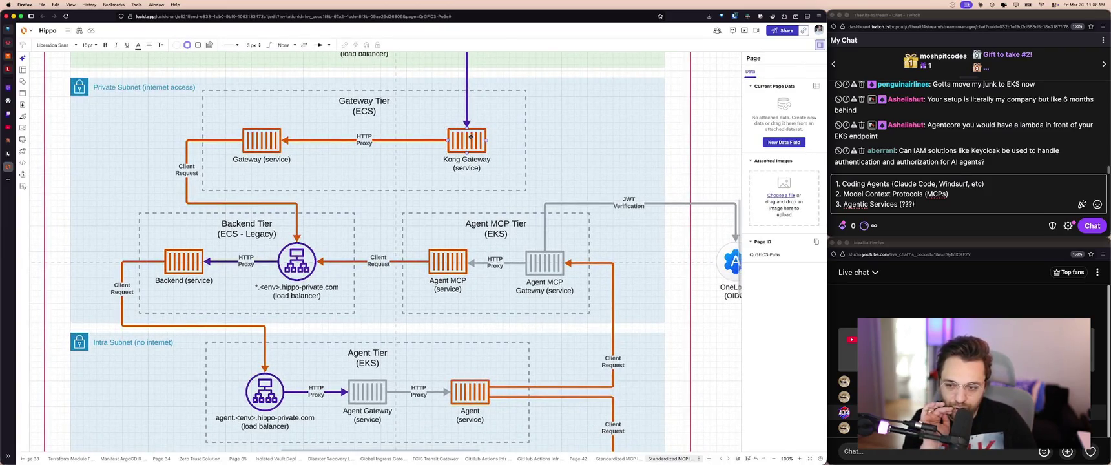
Review the Kong Gateway shape, public load balancer and the User-to-load-balancer connector.
click(450, 140)
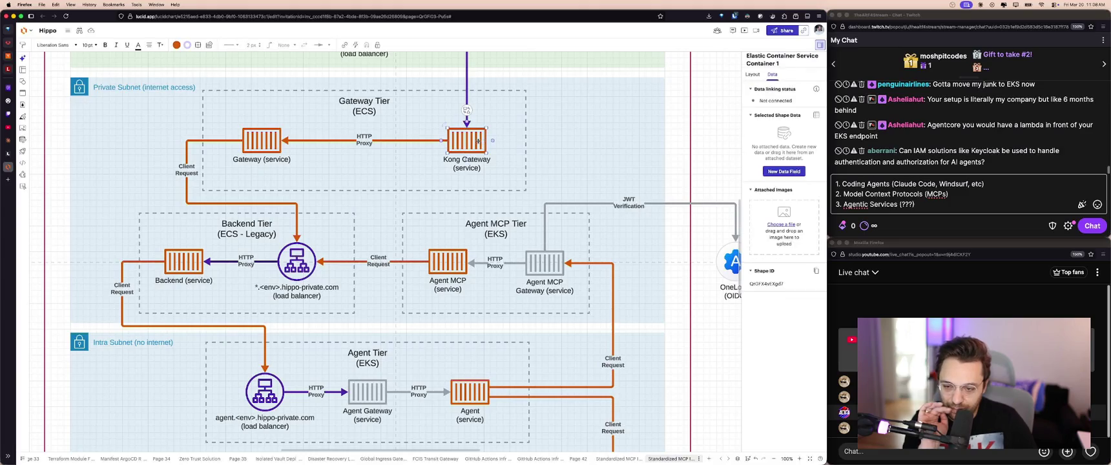
scroll(294, 140, up, 2)
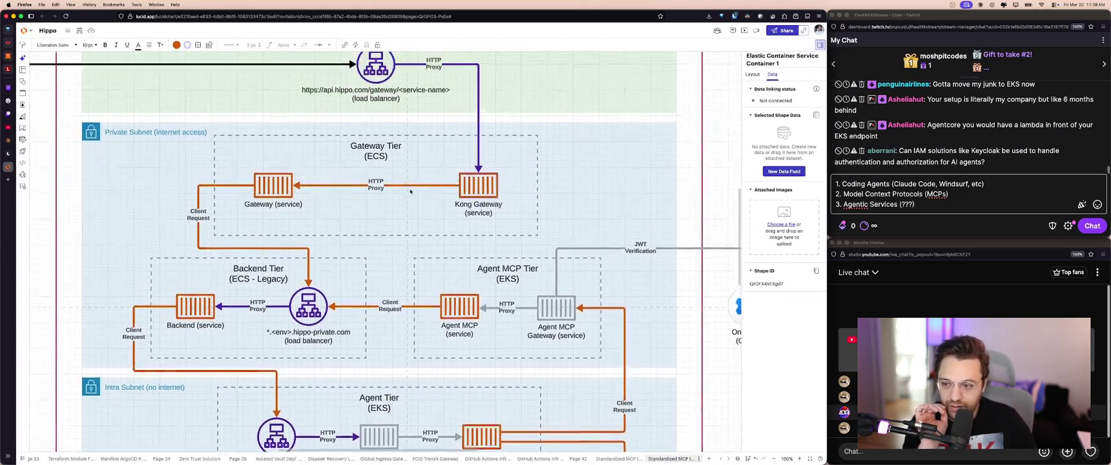
scroll(295, 140, up, 3)
click(387, 110)
click(485, 221)
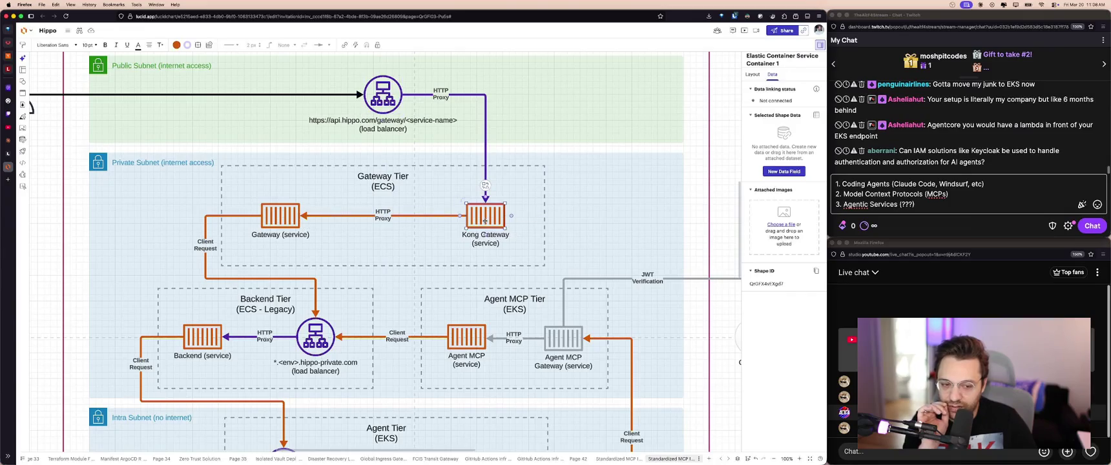
click(380, 104)
scroll(296, 109, left, 5)
scroll(296, 109, left, 5)
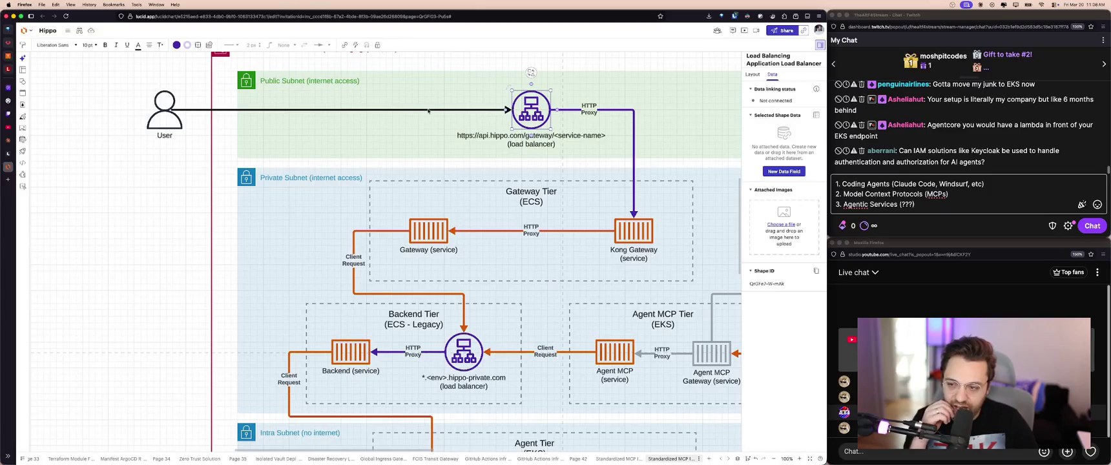
click(358, 110)
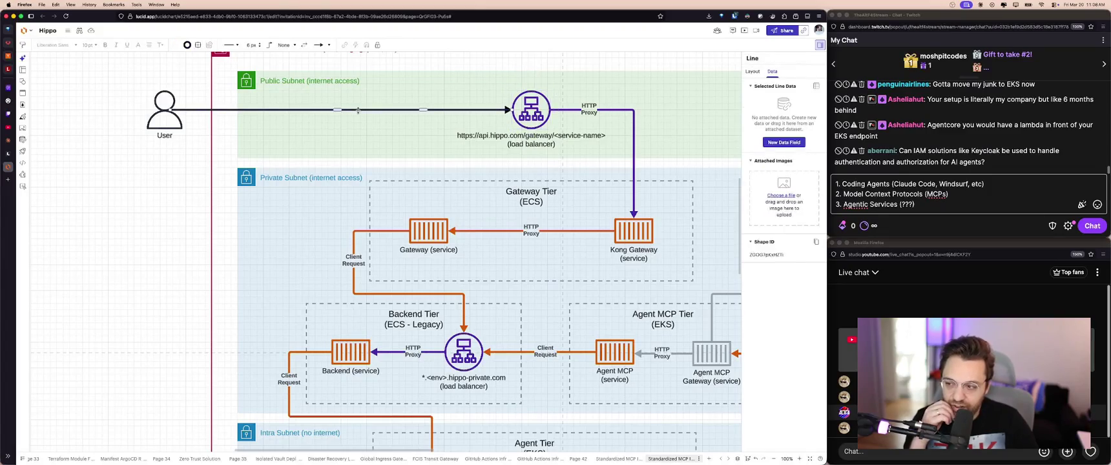
click(544, 110)
scroll(484, 110, right, 3)
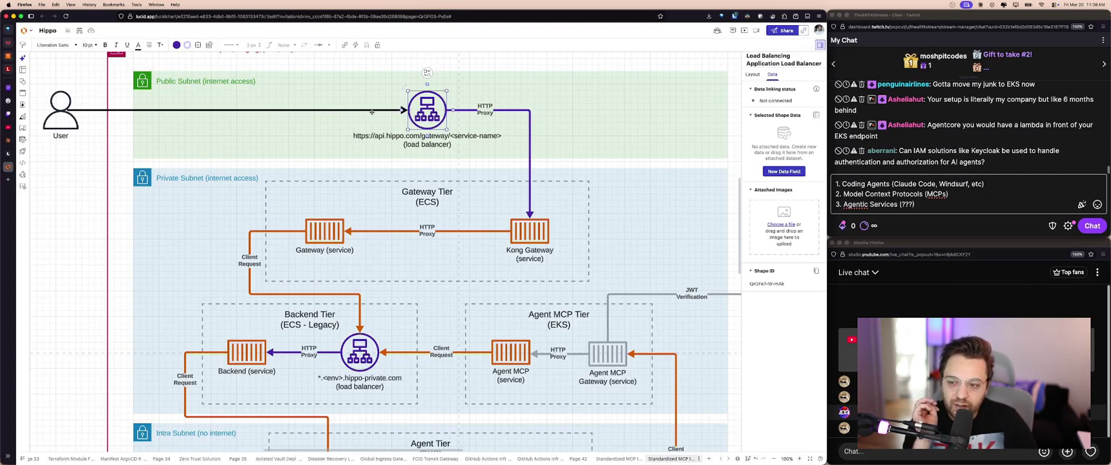
Reselect the Kong Gateway service shape, then select the Gateway (service) shape.
click(530, 226)
scroll(517, 194, down, 3)
drag(499, 142, 501, 141)
click(604, 156)
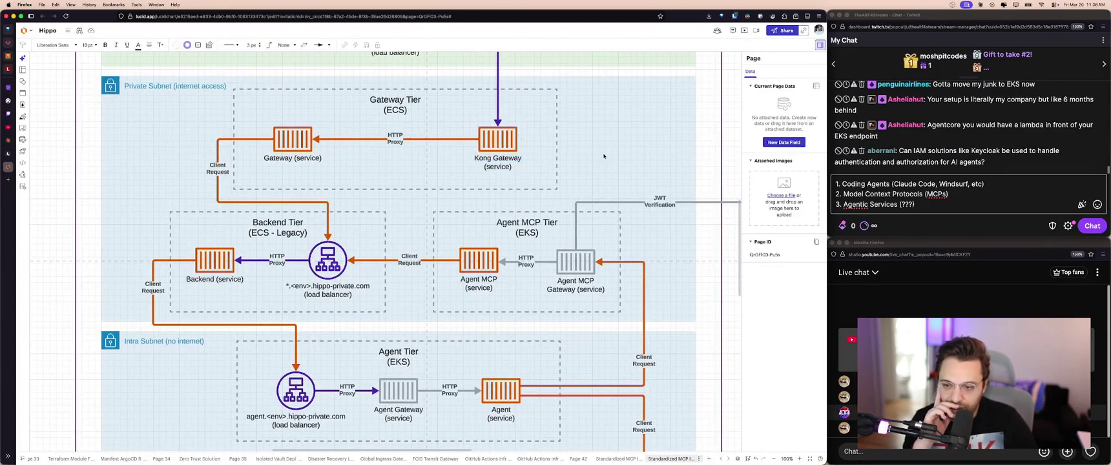
click(496, 143)
scroll(534, 147, left, 4)
click(405, 138)
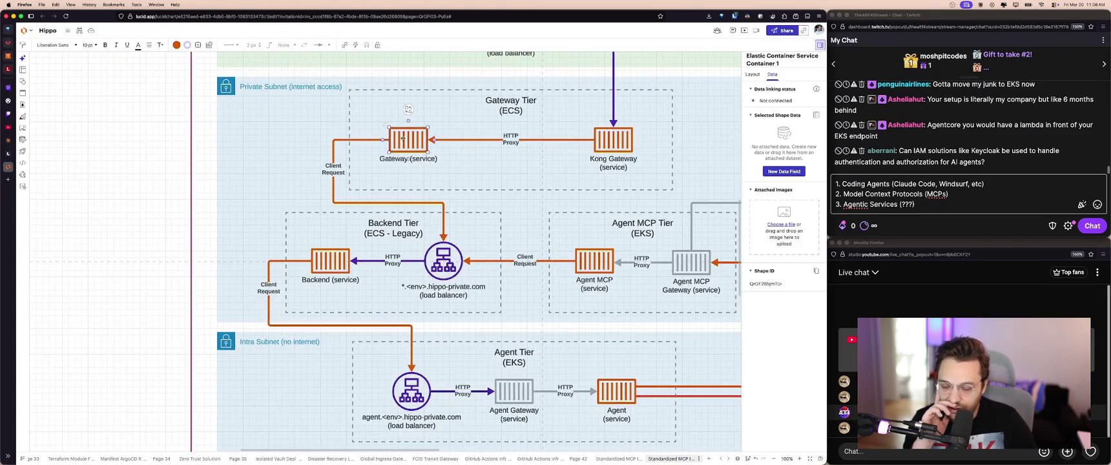
double_click(403, 139)
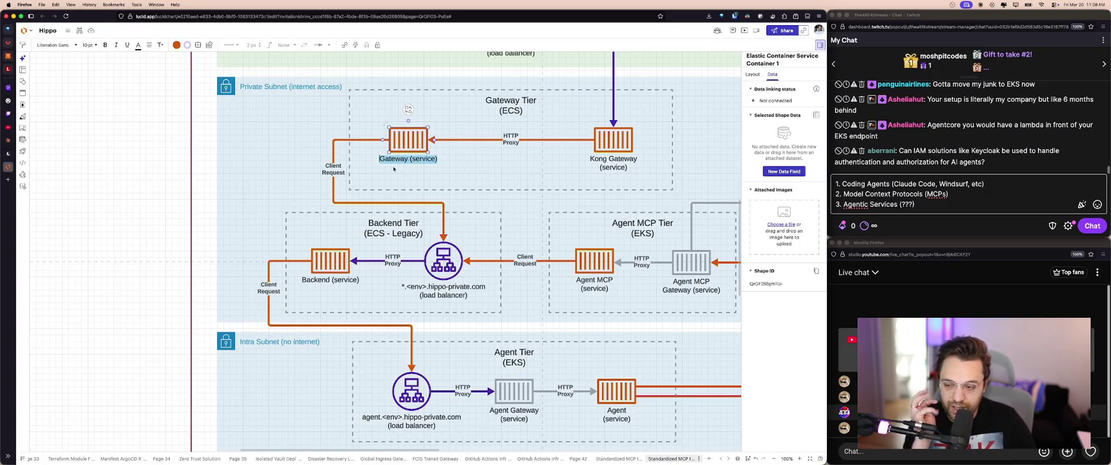
key(BackSpace)
click(156, 177)
key(super+z)
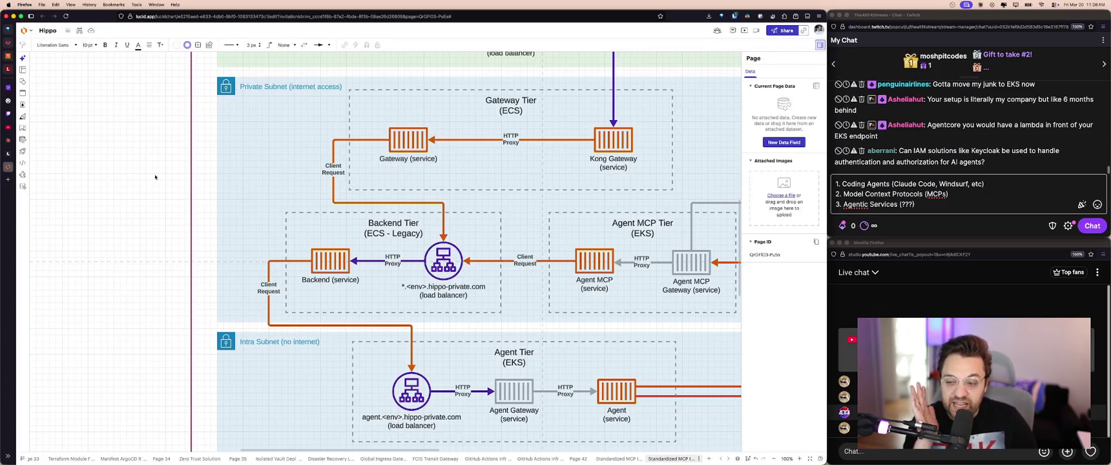
key(super+z)
scroll(544, 177, right, 2)
click(382, 147)
key(Escape)
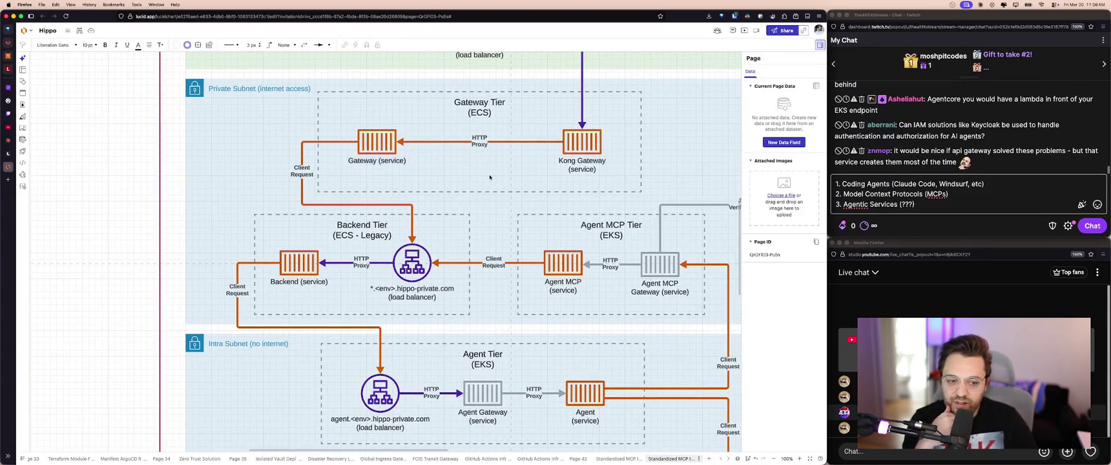
scroll(432, 174, right, 3)
scroll(432, 174, right, 2)
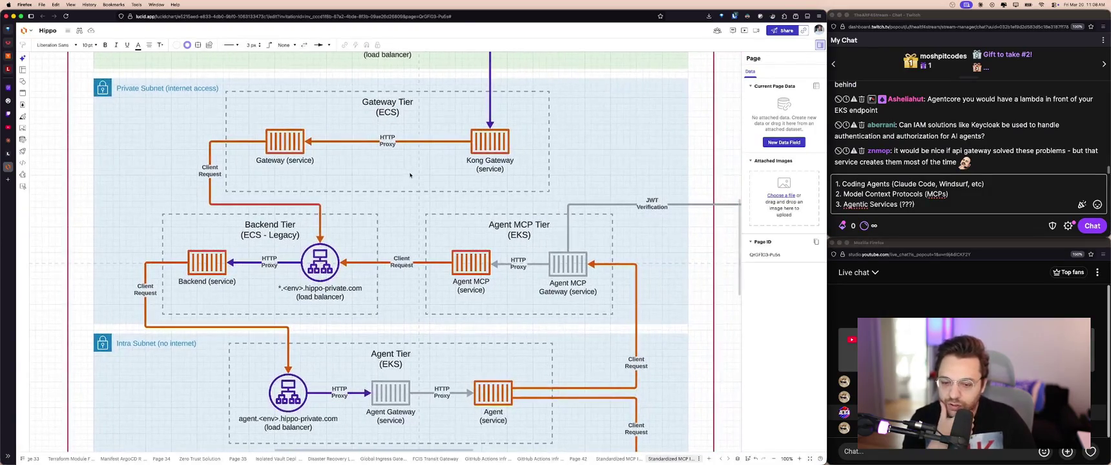
click(280, 142)
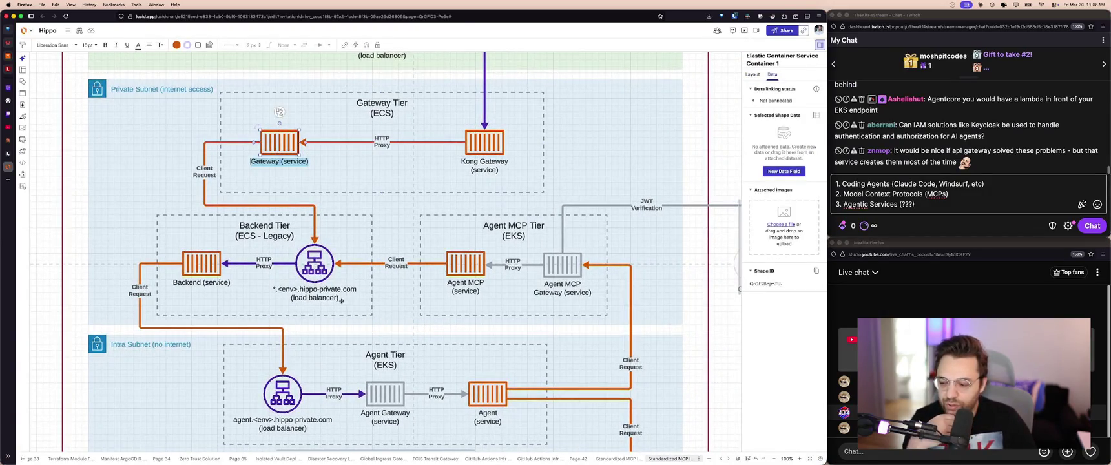
key(Escape)
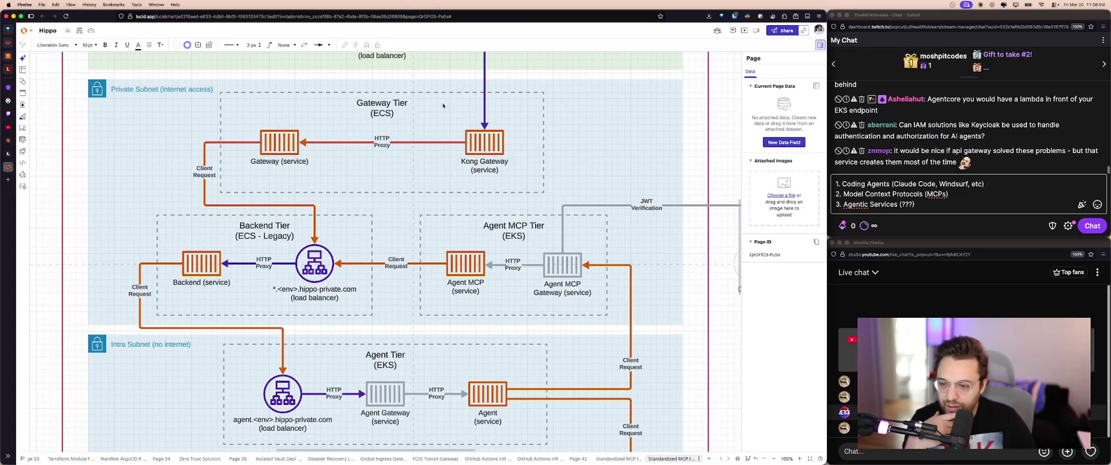
scroll(377, 126, up, 3)
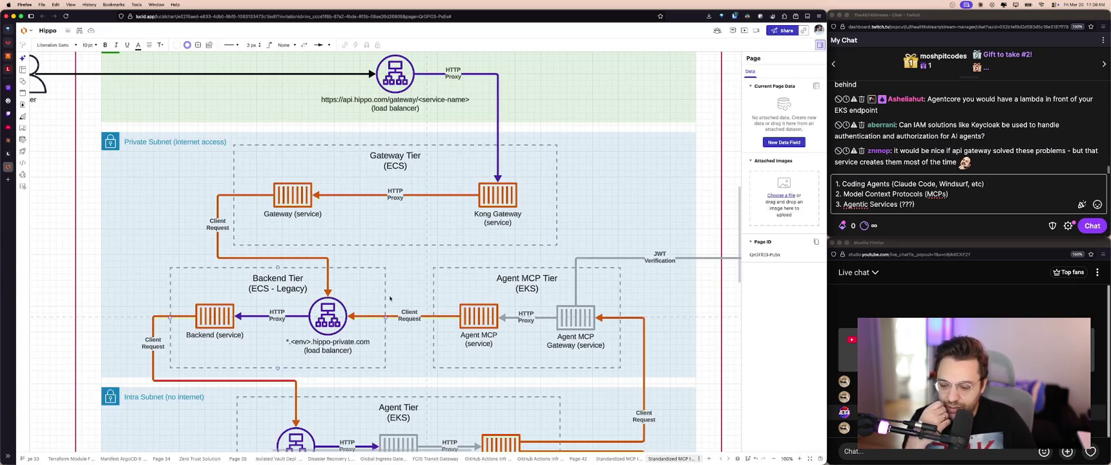
scroll(390, 299, down, 2)
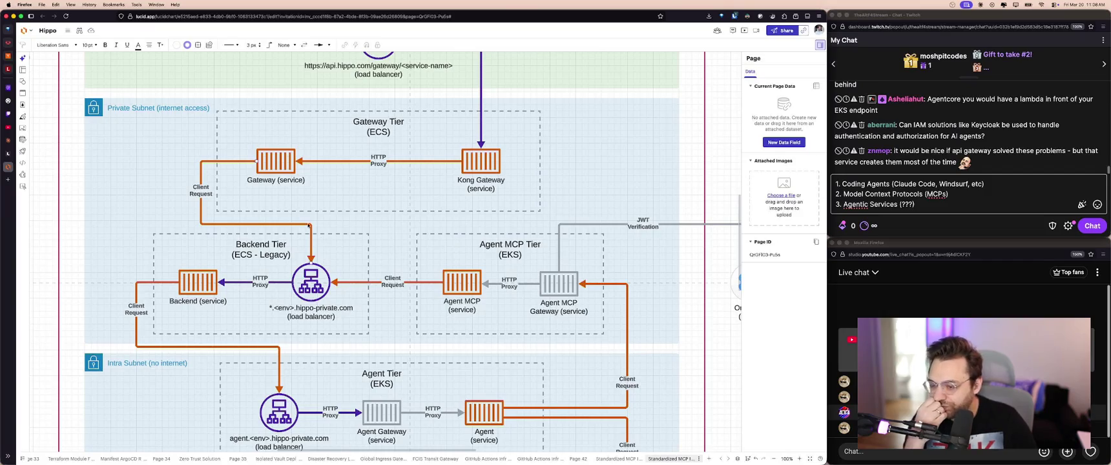
scroll(352, 305, up, 1)
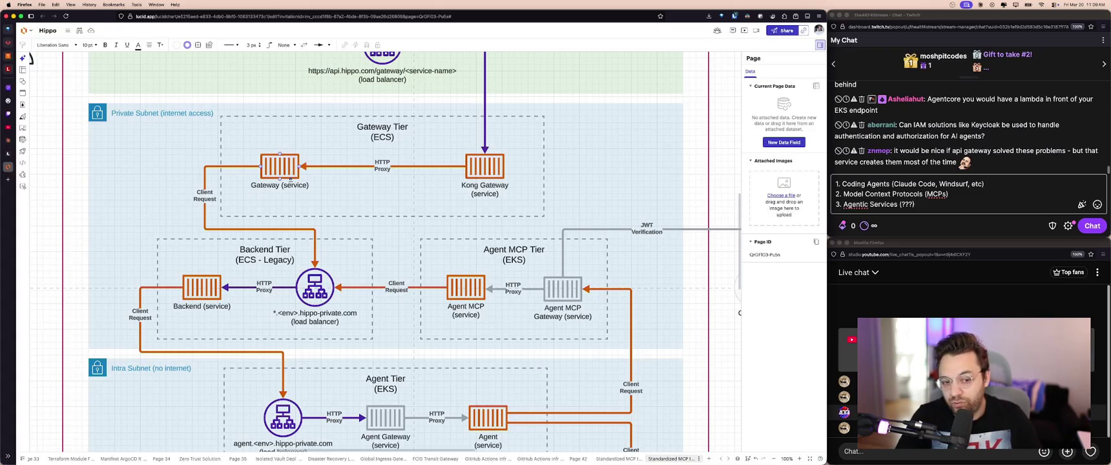
click(286, 172)
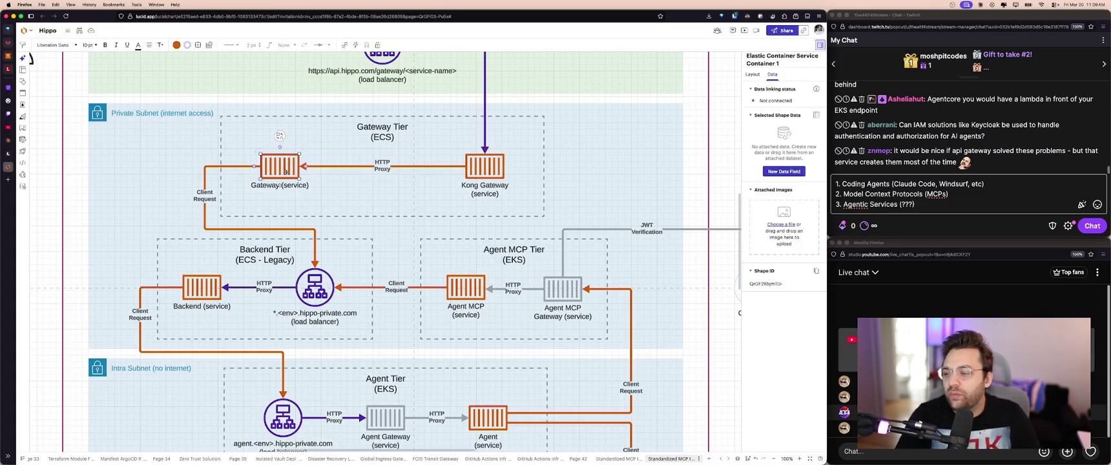
click(368, 204)
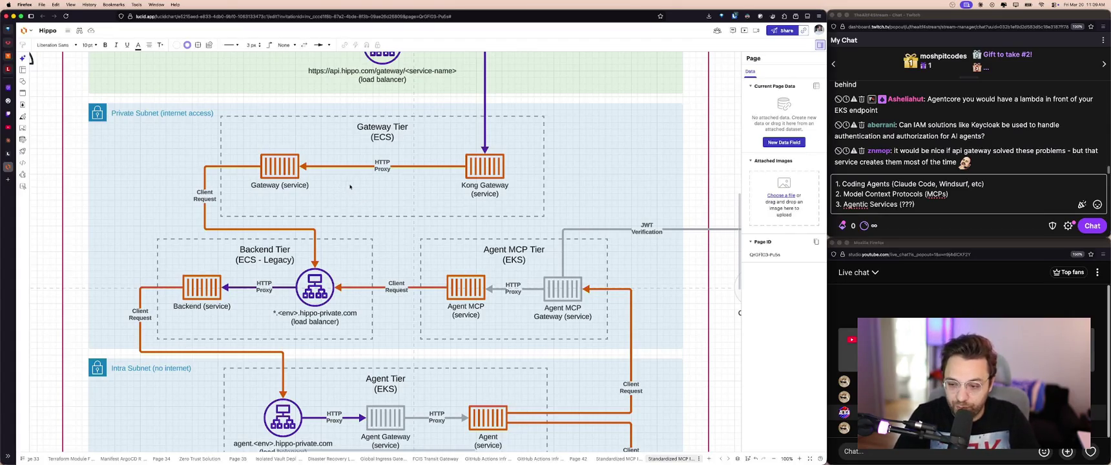
scroll(418, 213, up, 1)
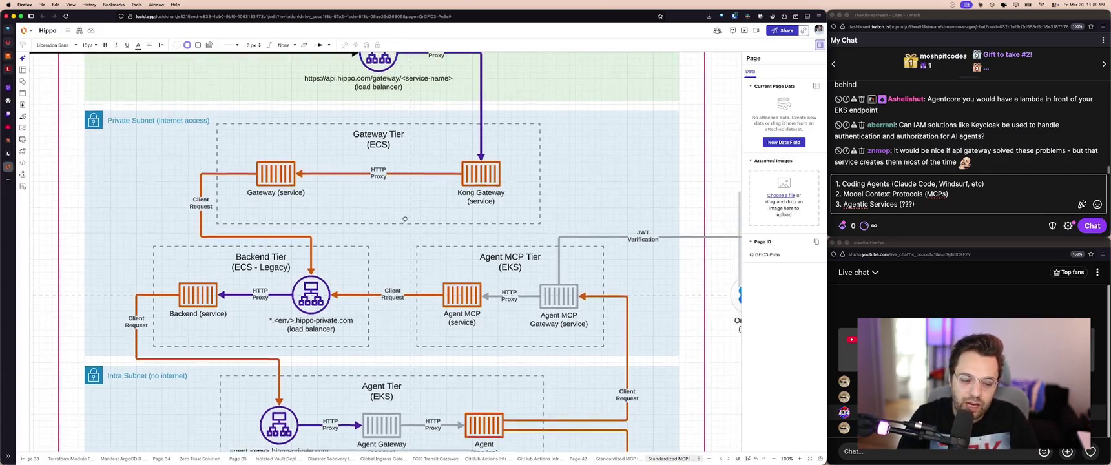
scroll(349, 215, down, 2)
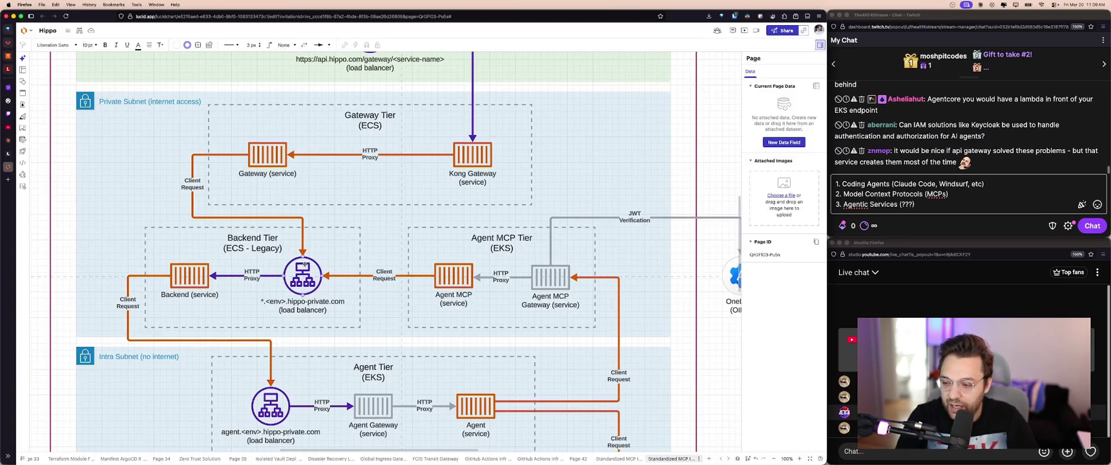
scroll(275, 154, up, 4)
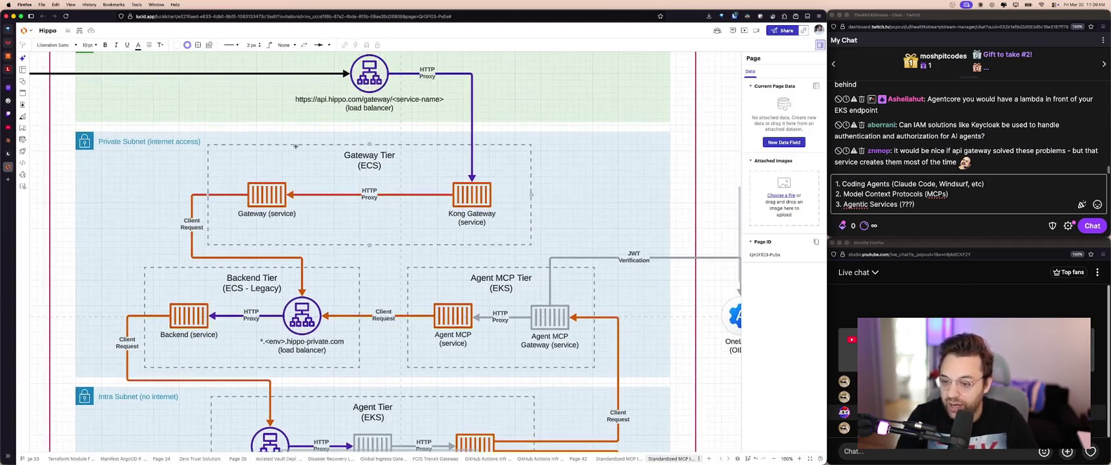
scroll(378, 244, down, 3)
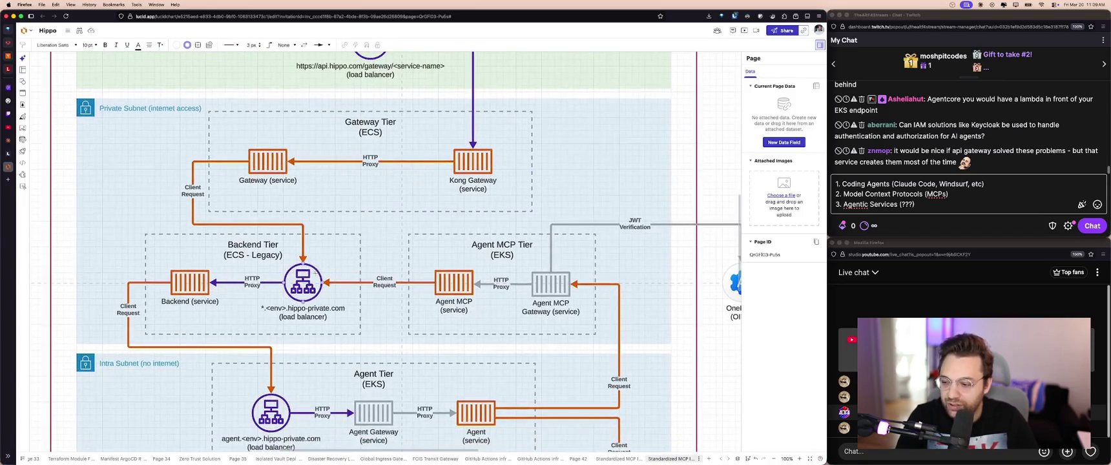
click(313, 276)
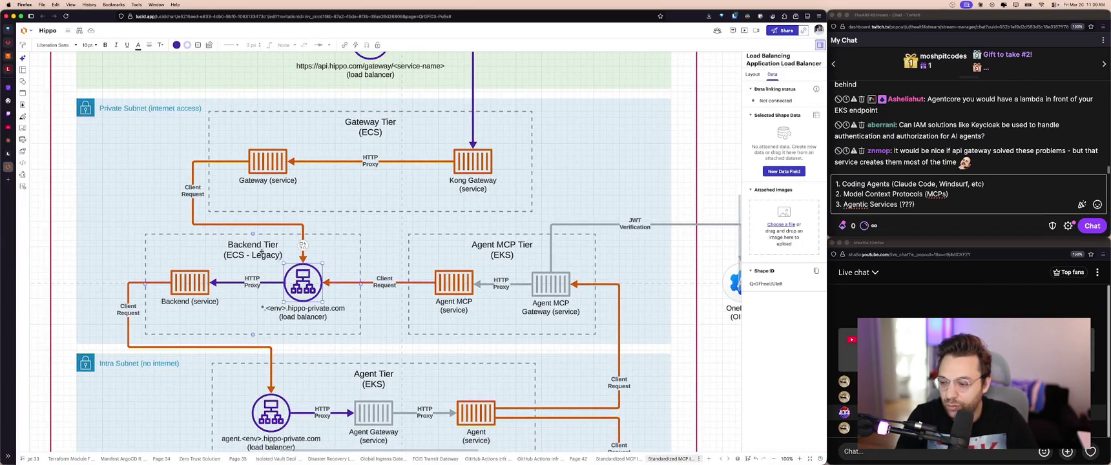
click(267, 163)
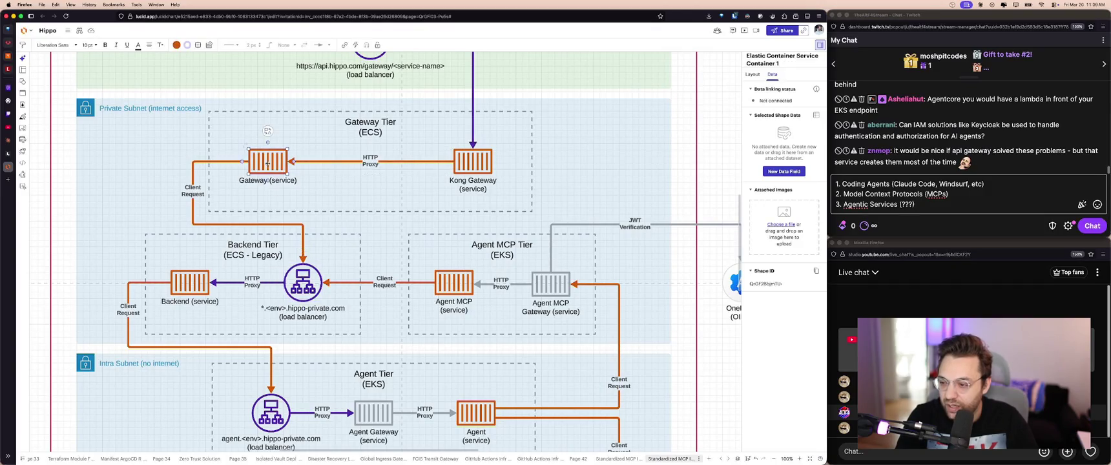
click(297, 275)
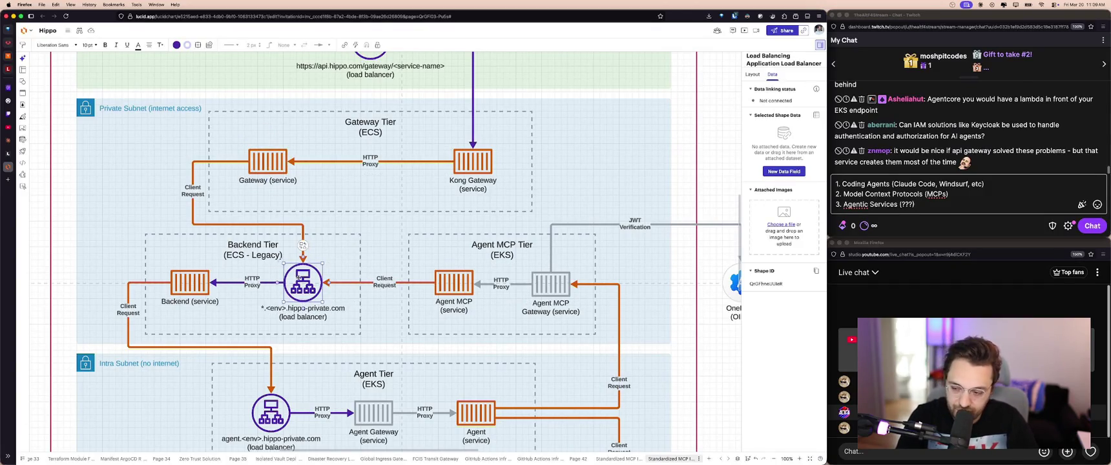
scroll(300, 278, down, 1)
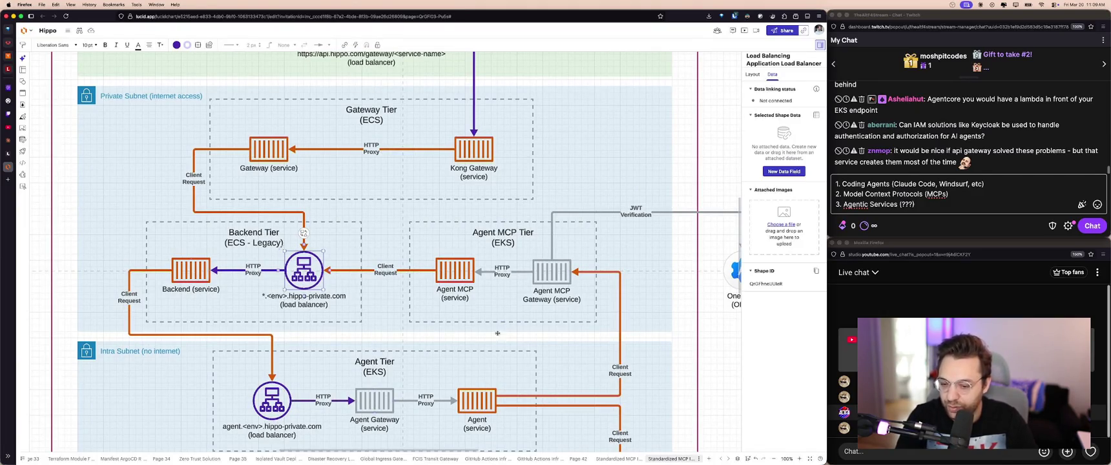
key(Escape)
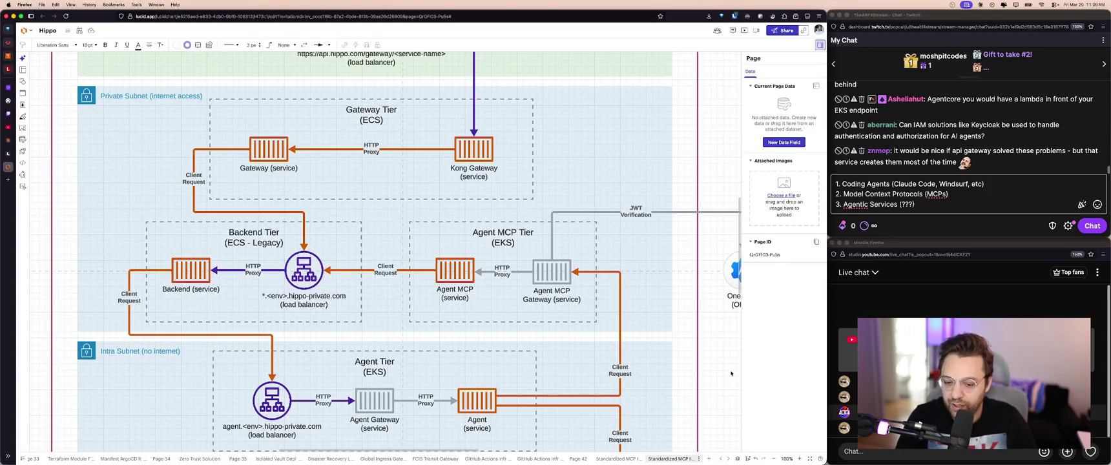
scroll(424, 305, up, 1)
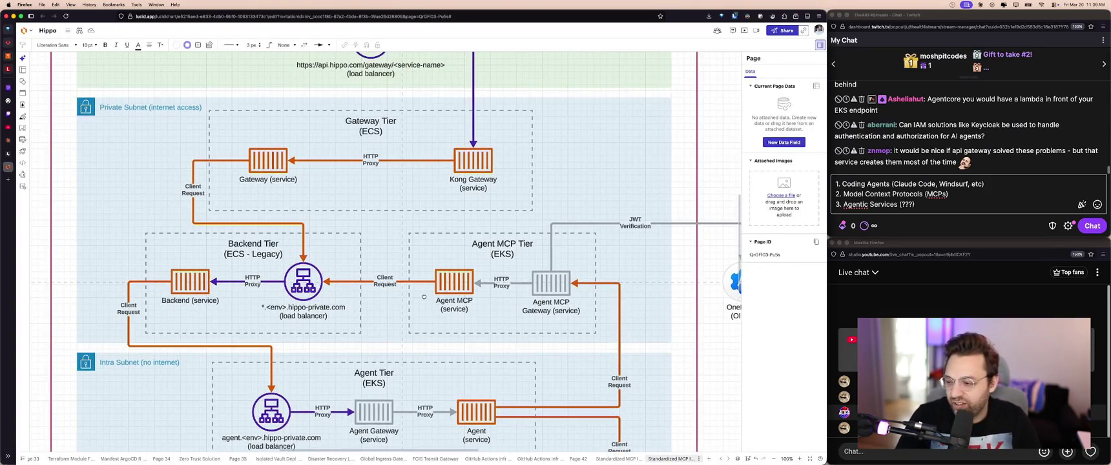
scroll(423, 305, right, 1)
scroll(414, 298, right, 1)
click(290, 253)
mouse_move(291, 253)
mouse_down()
mouse_move(257, 333)
mouse_move(259, 387)
mouse_move(279, 397)
mouse_up()
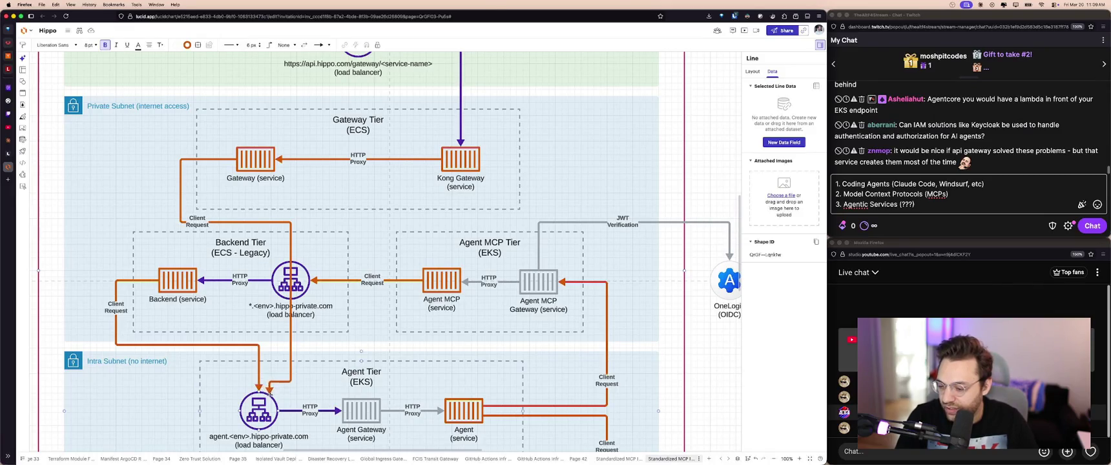
click(57, 227)
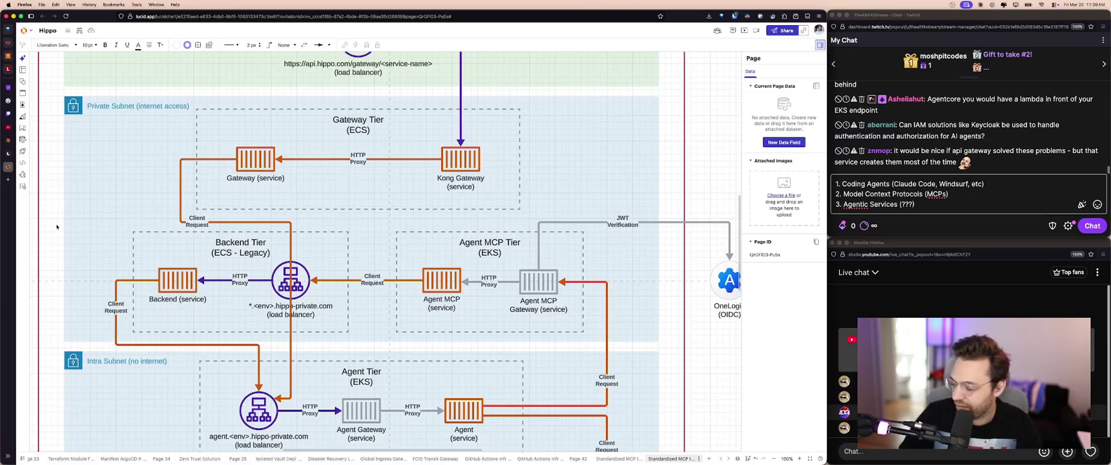
key(ctrl+z)
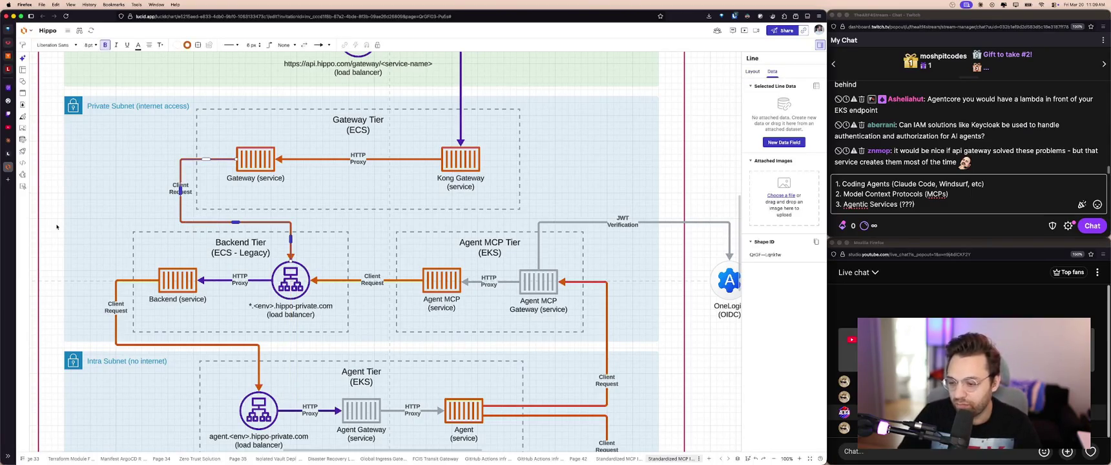
click(57, 227)
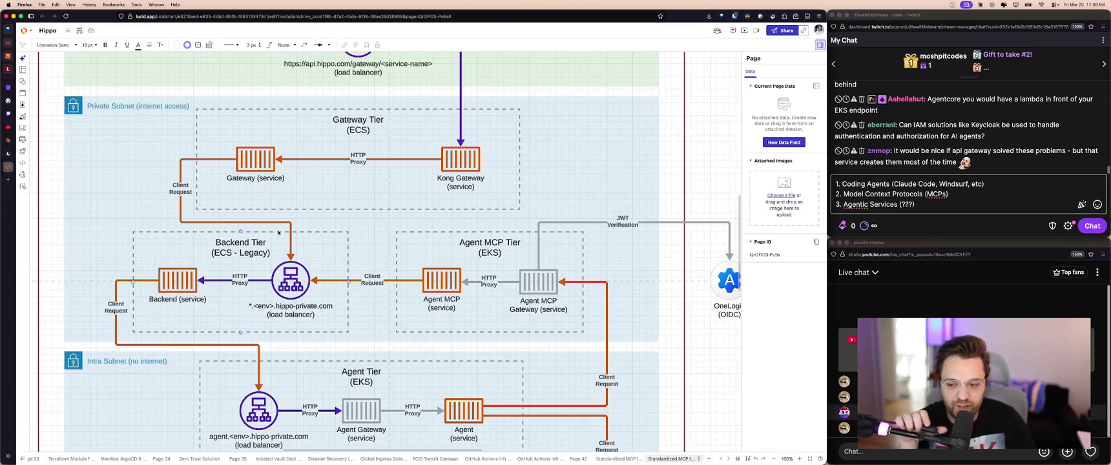
scroll(297, 205, down, 2)
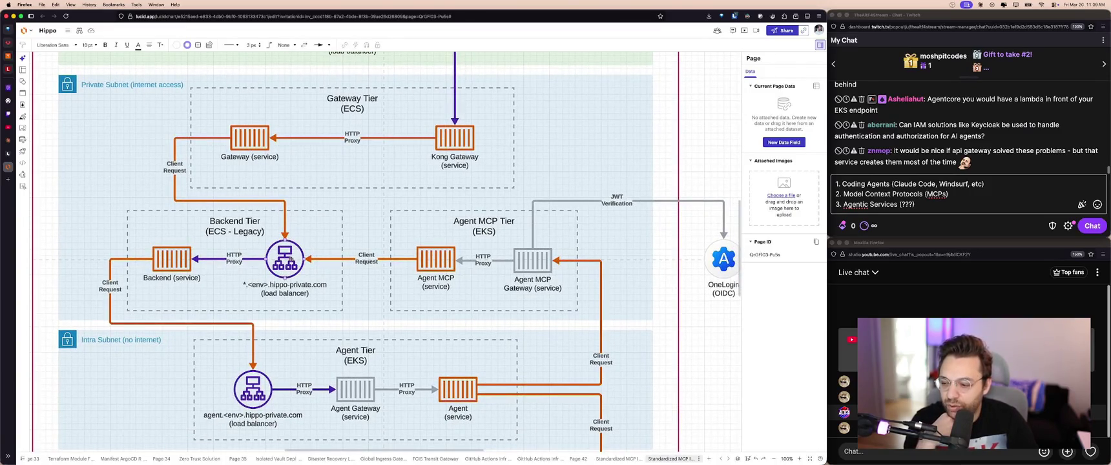
click(291, 258)
scroll(294, 243, down, 2)
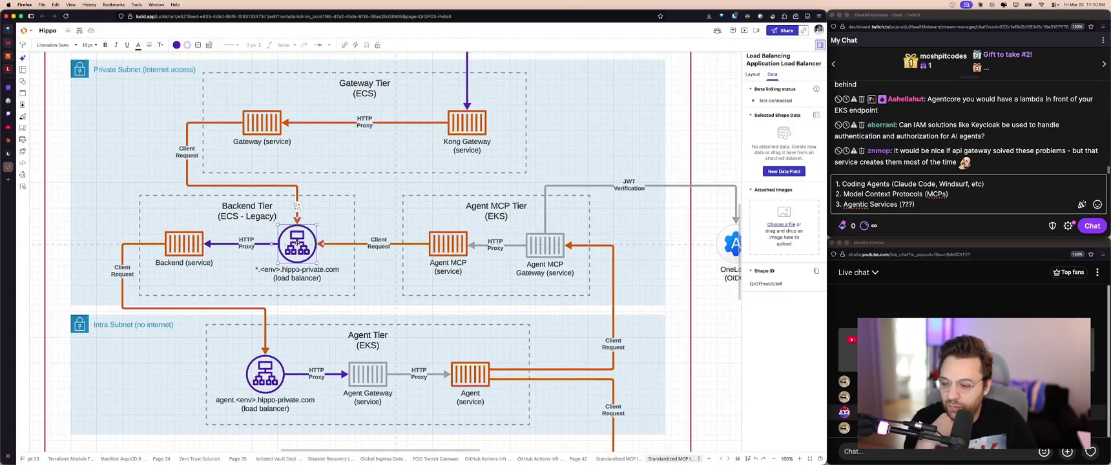
click(184, 246)
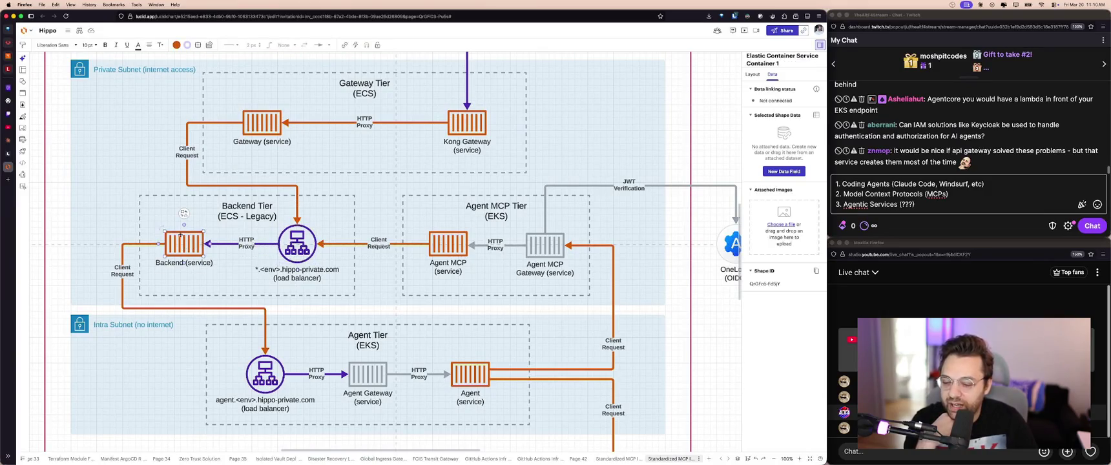